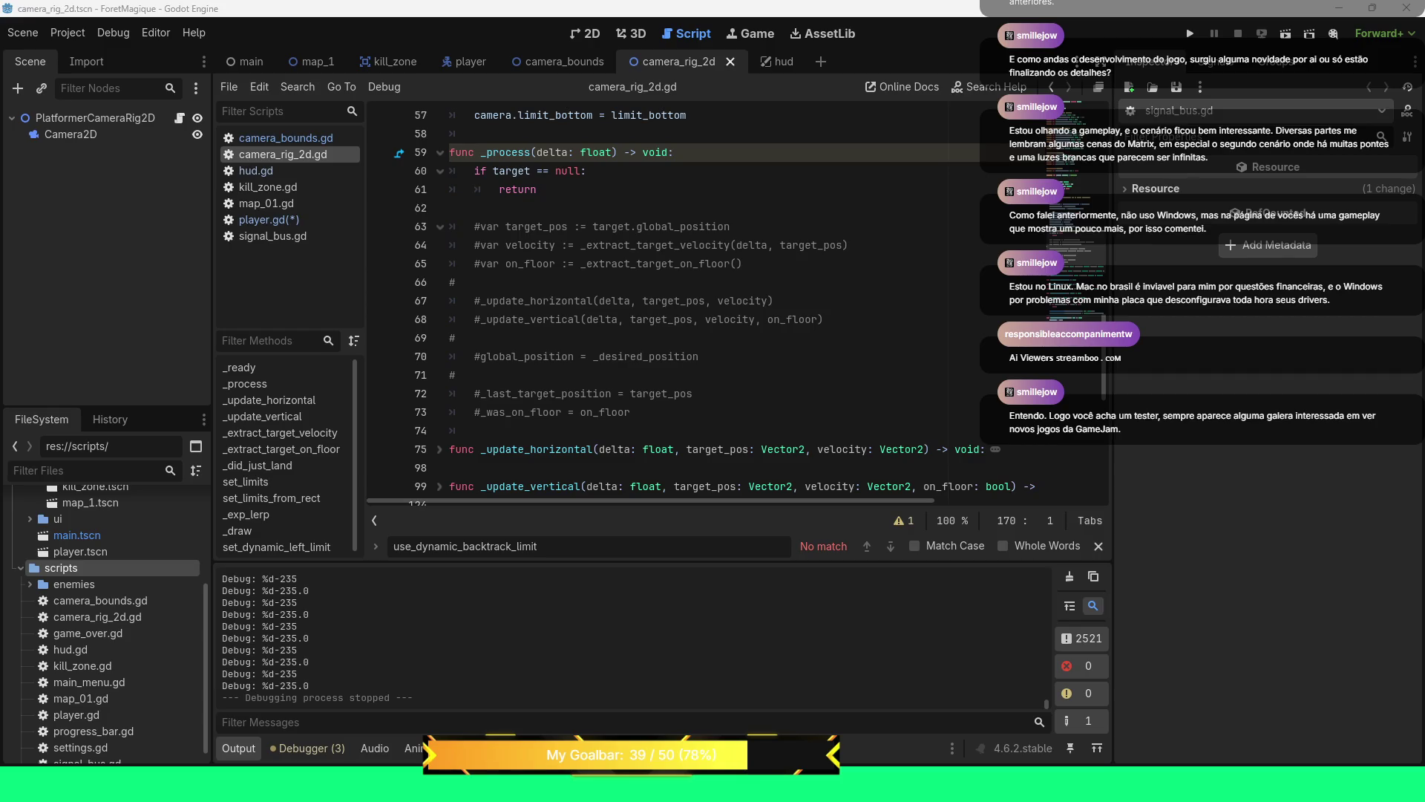
# Create a new 2D scene and rename its root node to CameraSystem.
pyautogui.scroll(5, 111, 615)
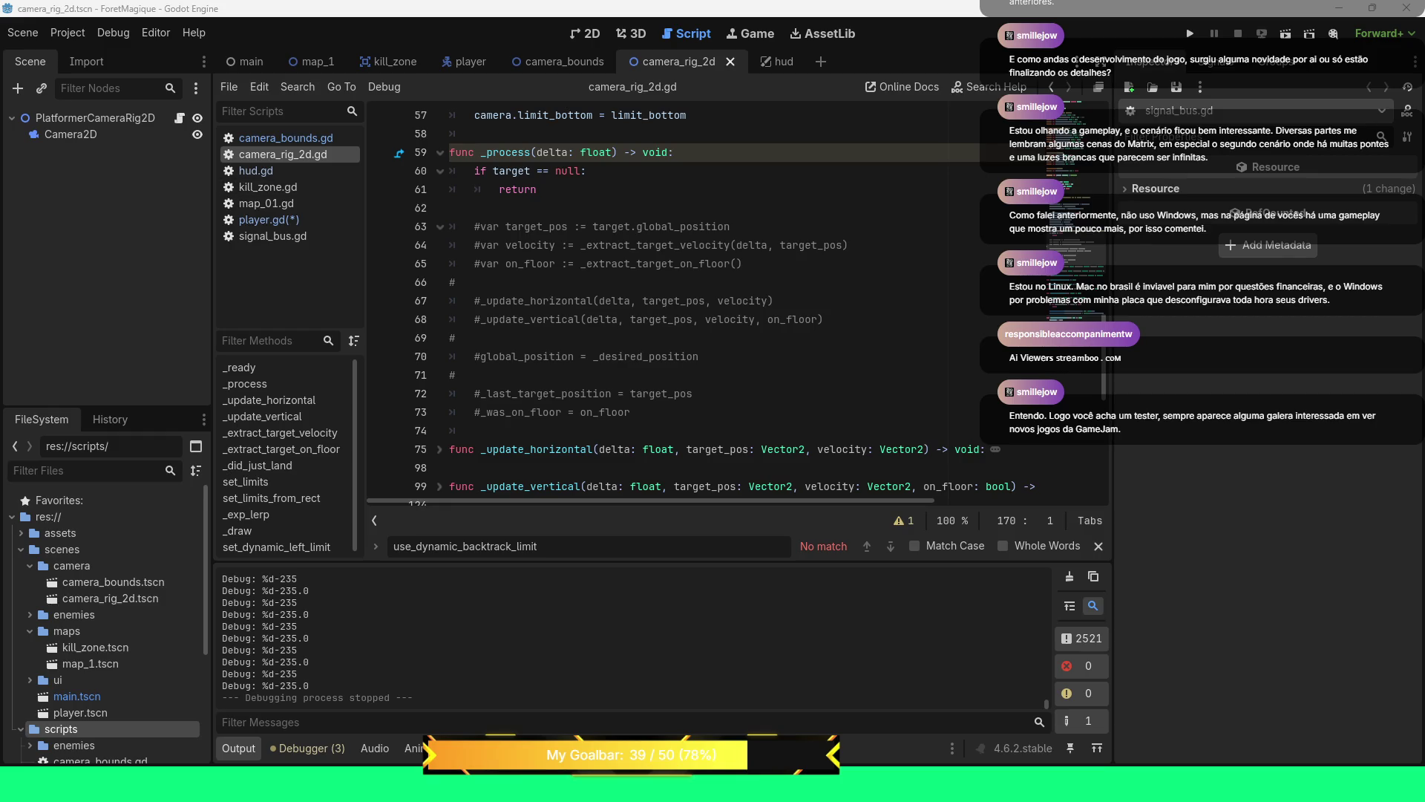
pyautogui.hotkey('ctrl', 'n')
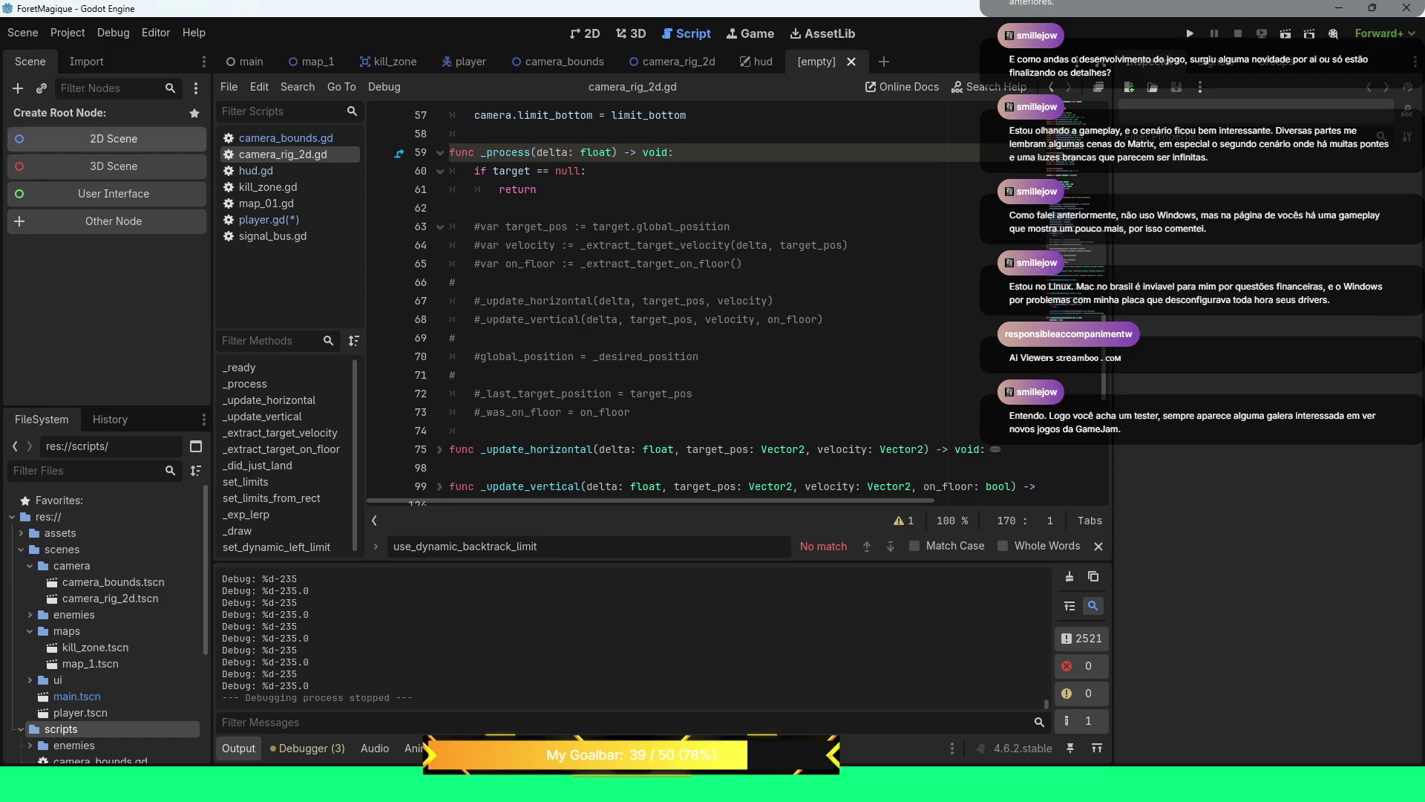
pyautogui.click(114, 139)
pyautogui.press('F2')
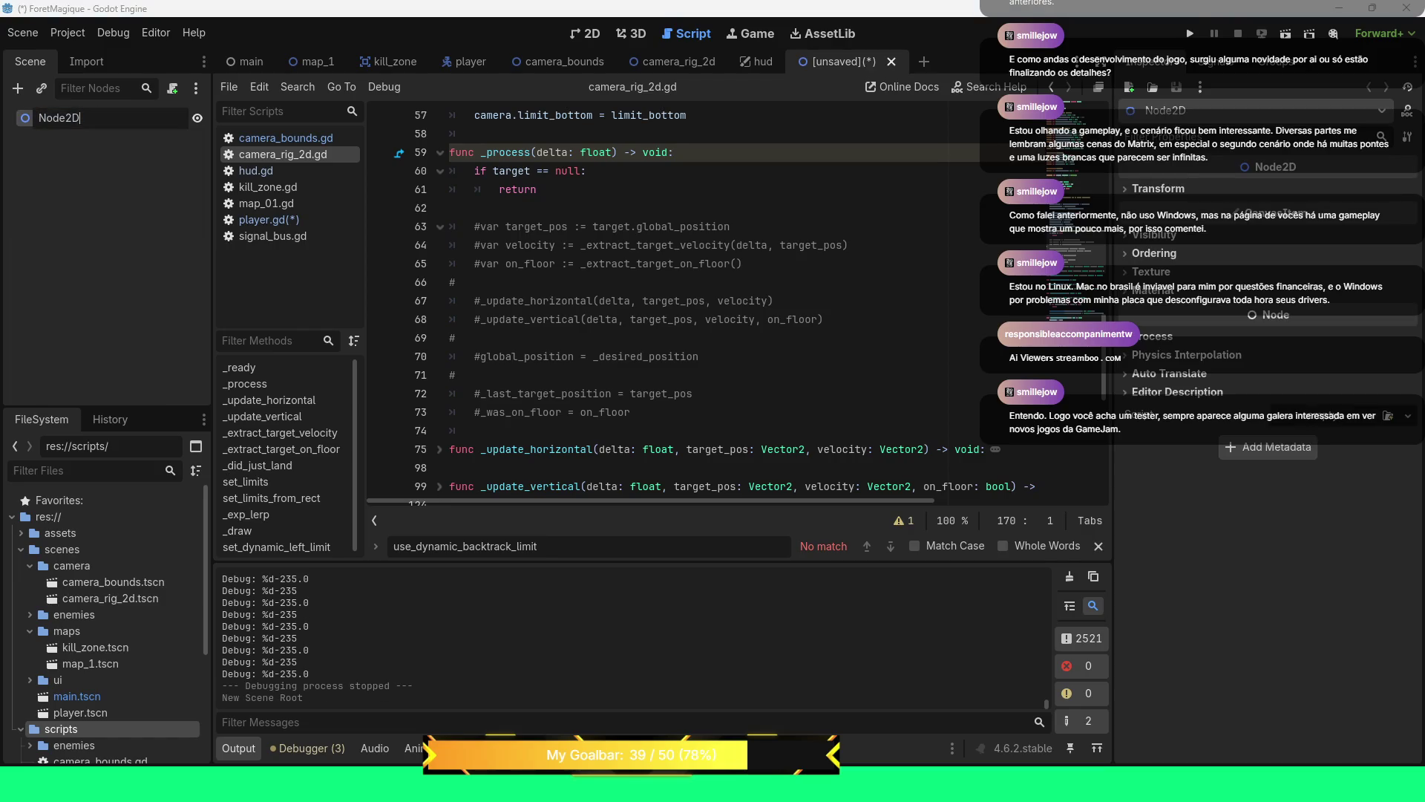
pyautogui.press('BackSpace')
pyautogui.press('BackSpace')
pyautogui.press('BackSpace')
pyautogui.write('CA')
pyautogui.write('amer')
pyautogui.write('aS')
pyautogui.write('ystem')
pyautogui.press('Return')
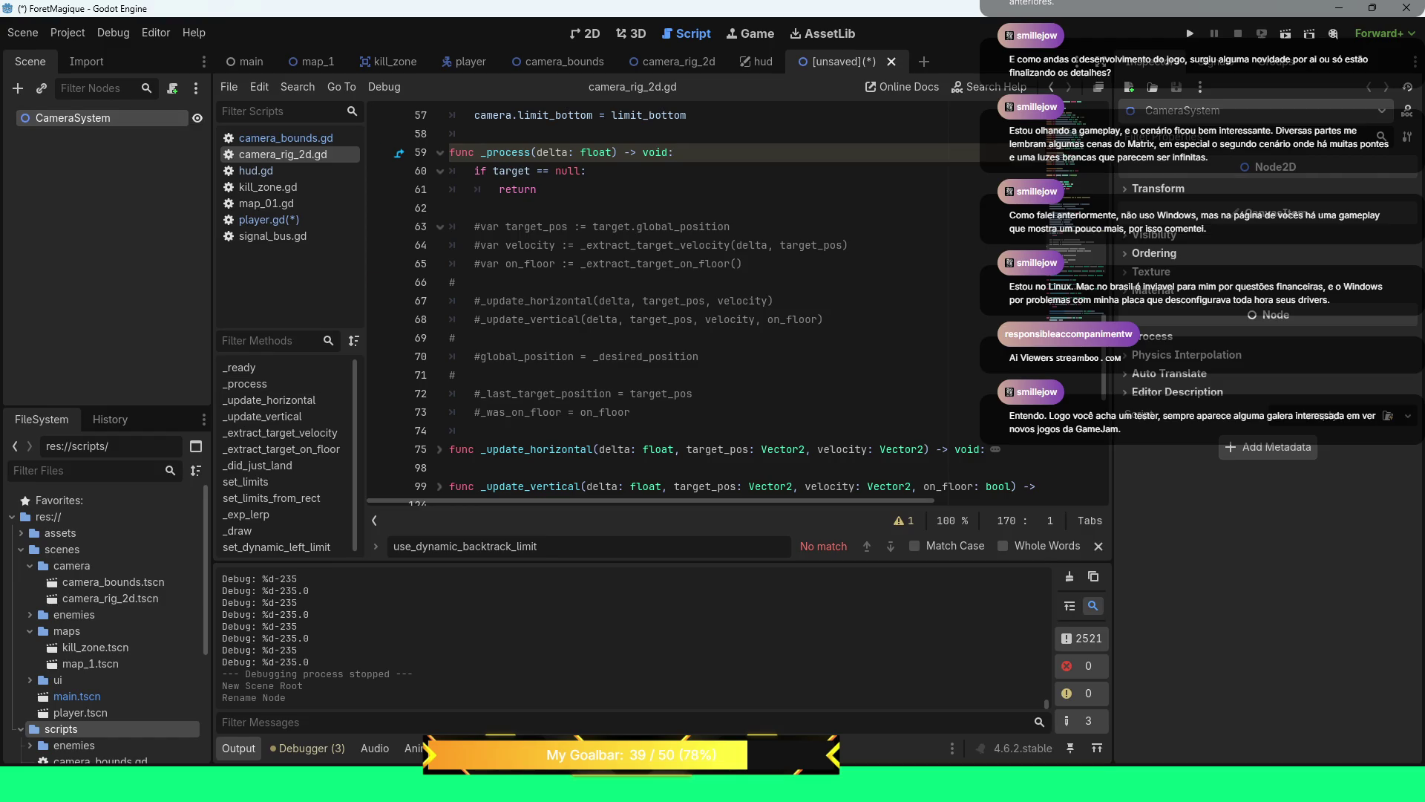
# Save the scene as camera_system.tscn in the scenes/camera folder.
pyautogui.hotkey('ctrl', 's')
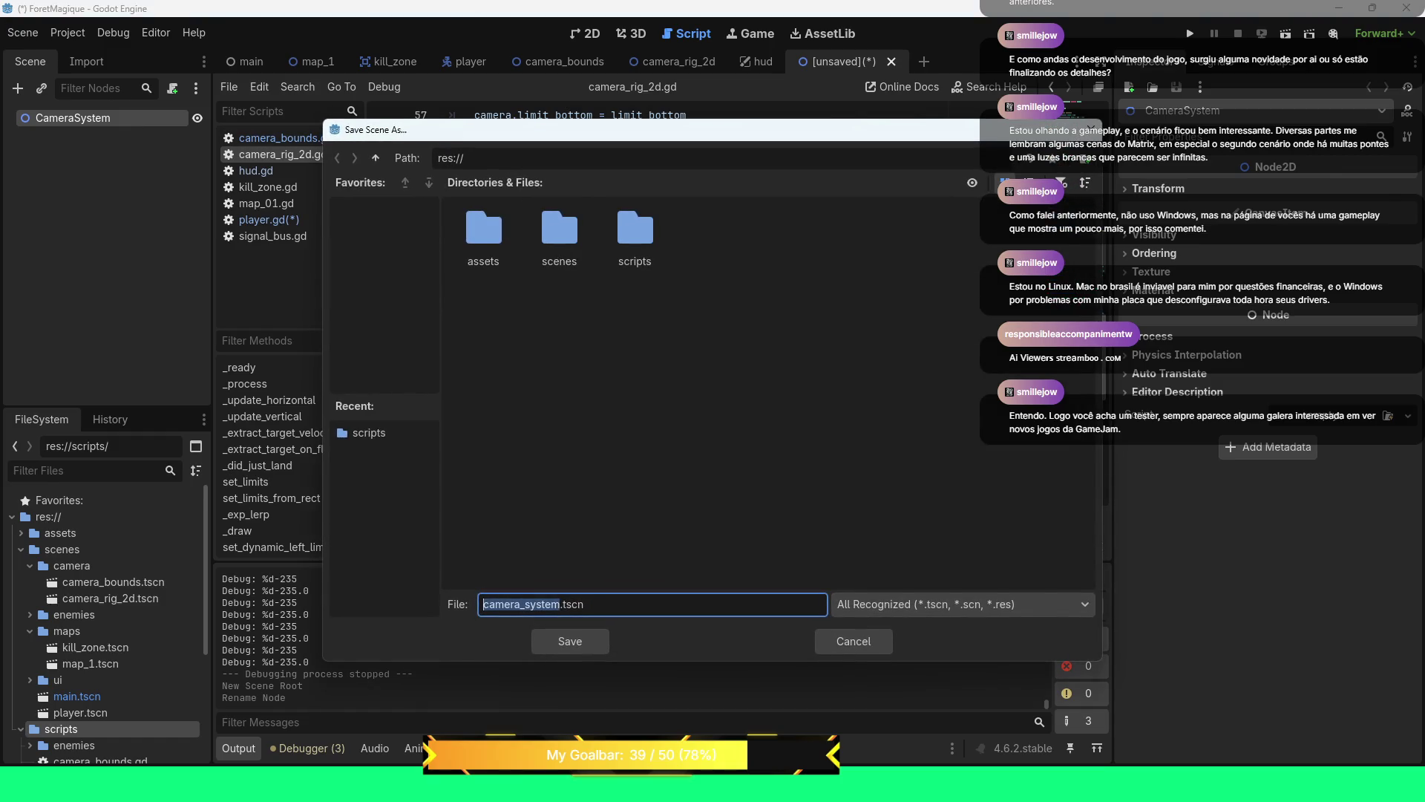
pyautogui.doubleClick(560, 233)
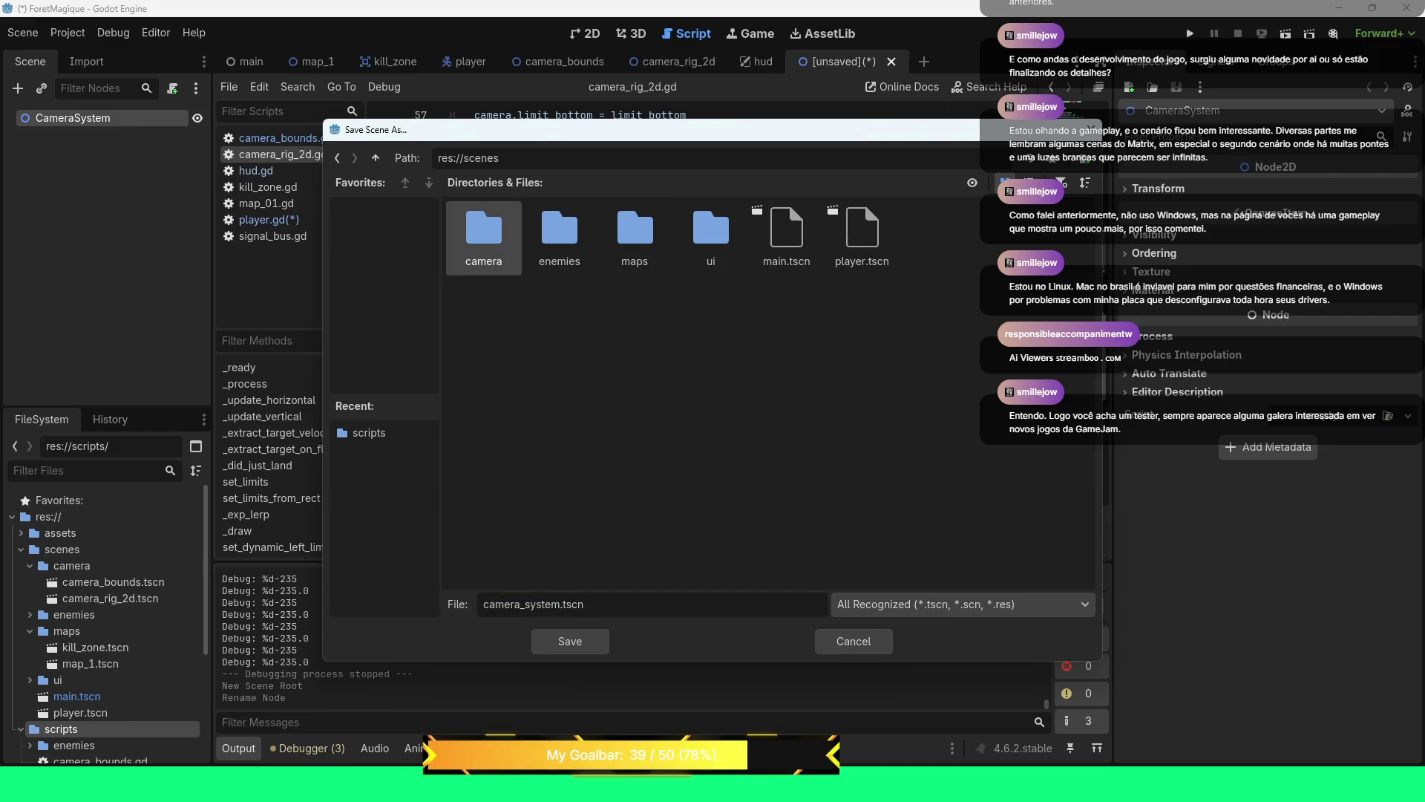
pyautogui.doubleClick(483, 234)
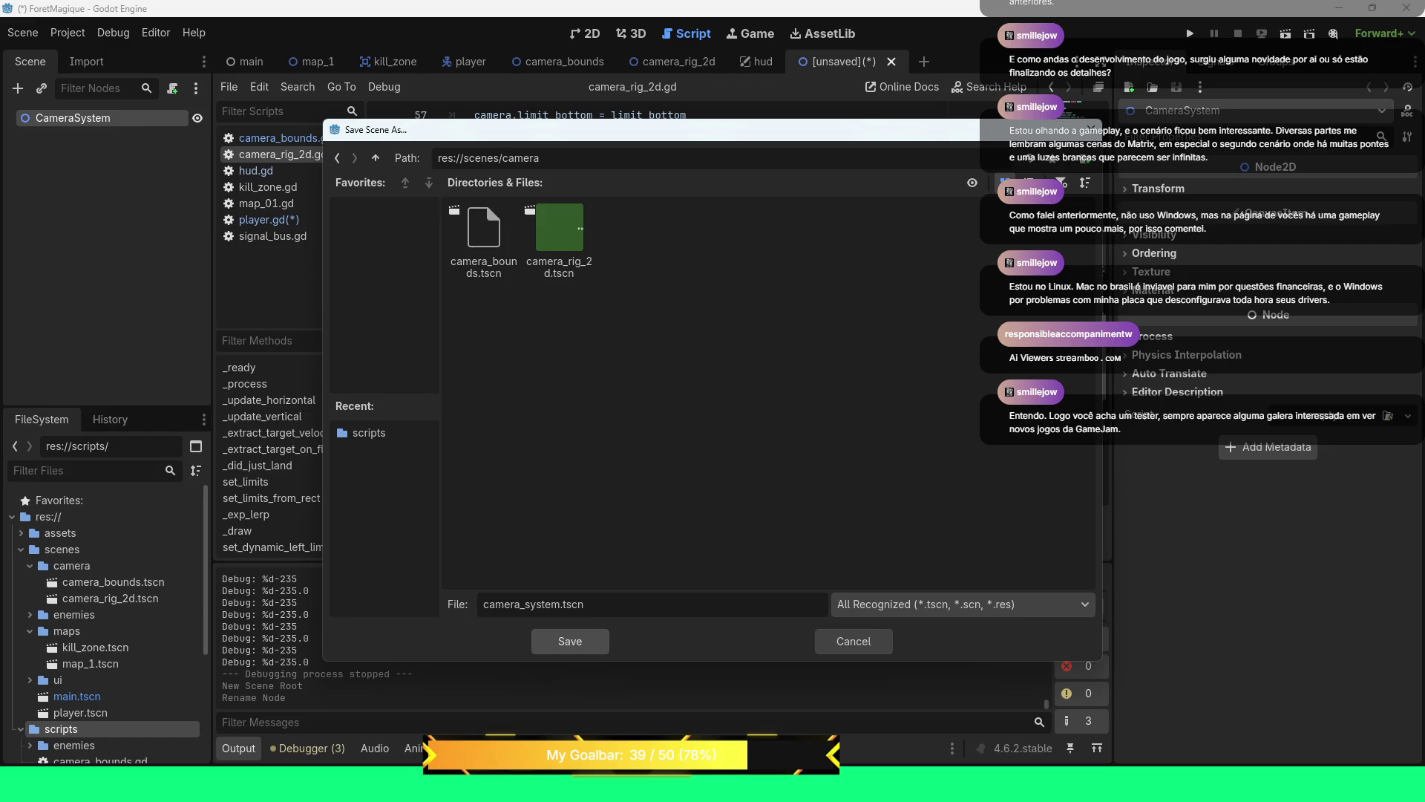
pyautogui.click(570, 641)
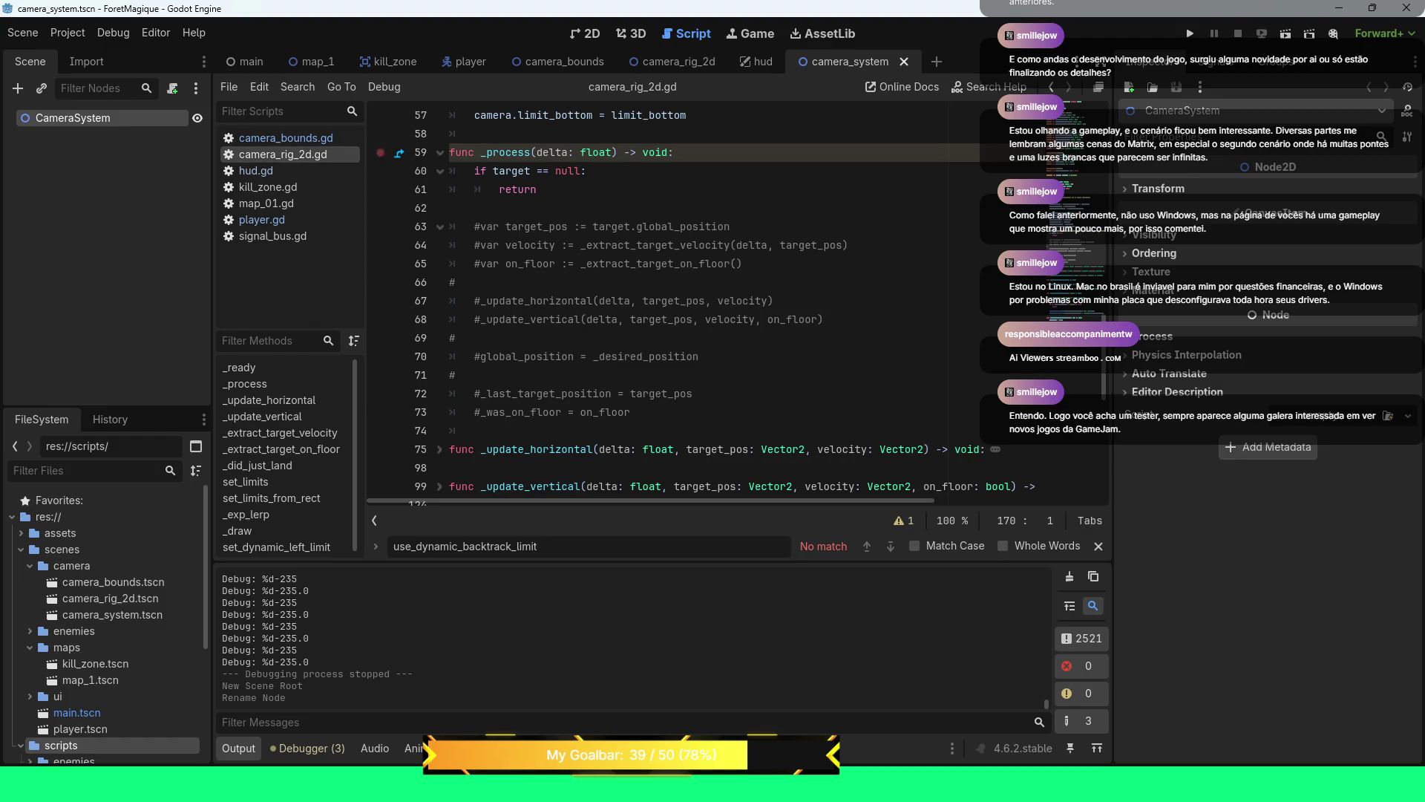
# In the 2D view, add a Camera2D child under CameraSystem and name it MainCamera.
pyautogui.click(585, 33)
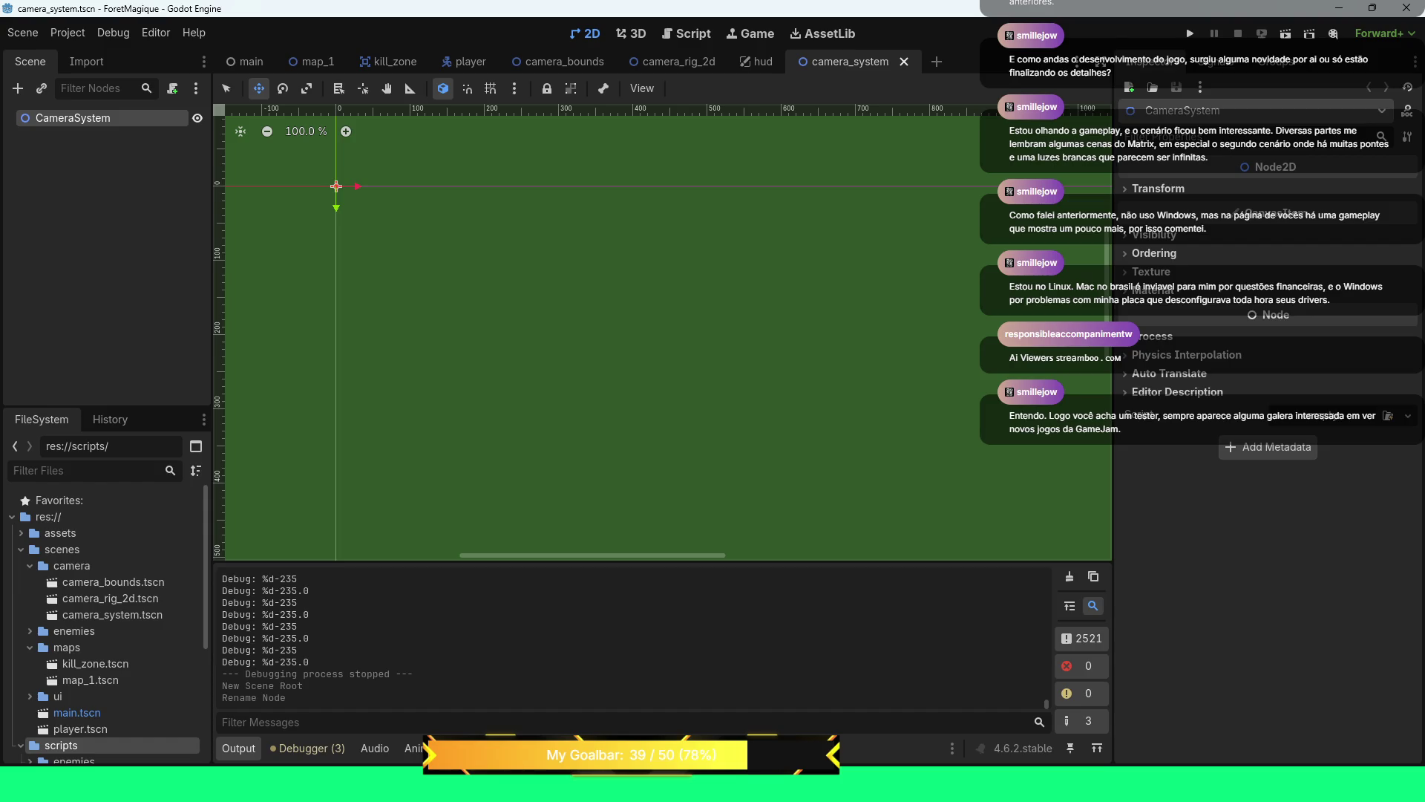
pyautogui.rightClick(93, 118)
pyautogui.click(130, 127)
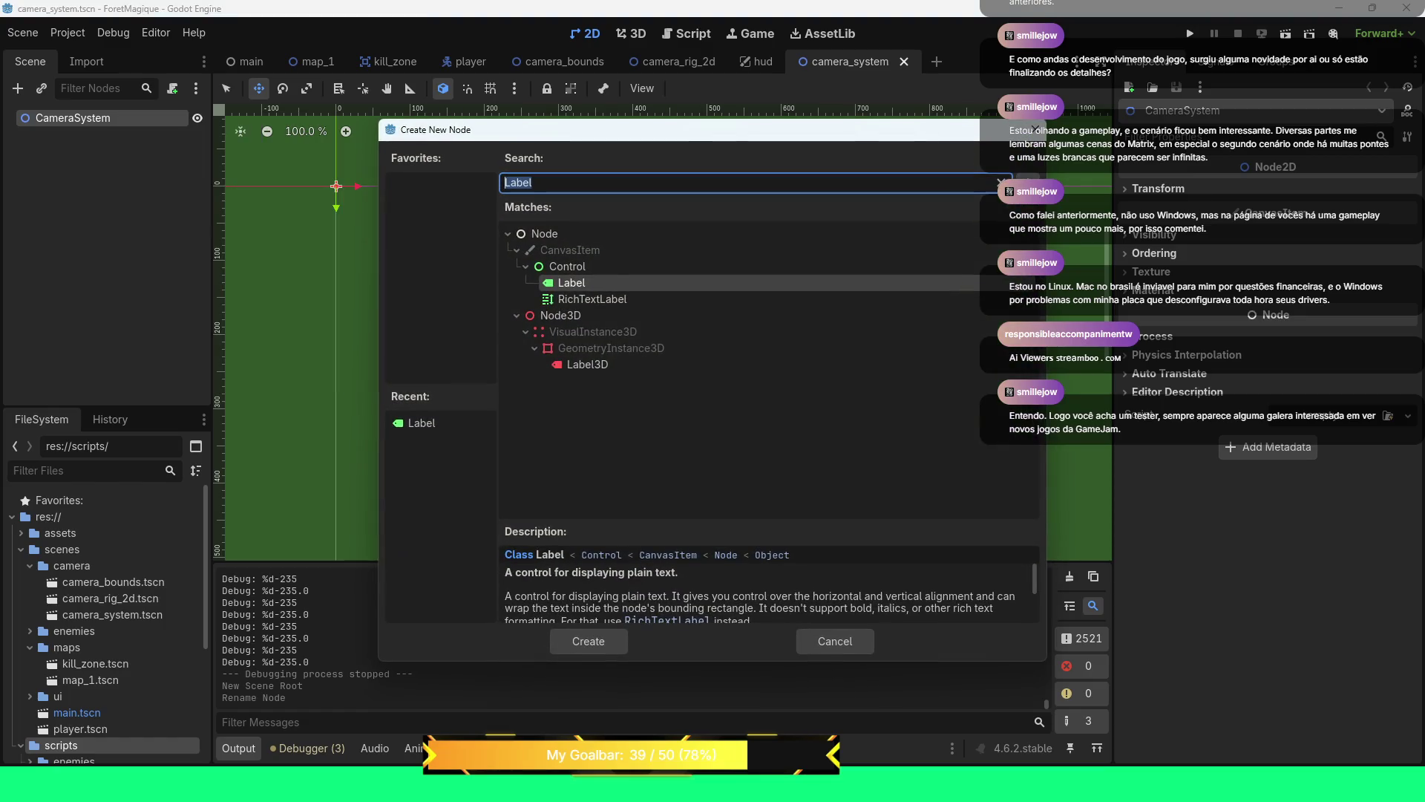
pyautogui.write('camera')
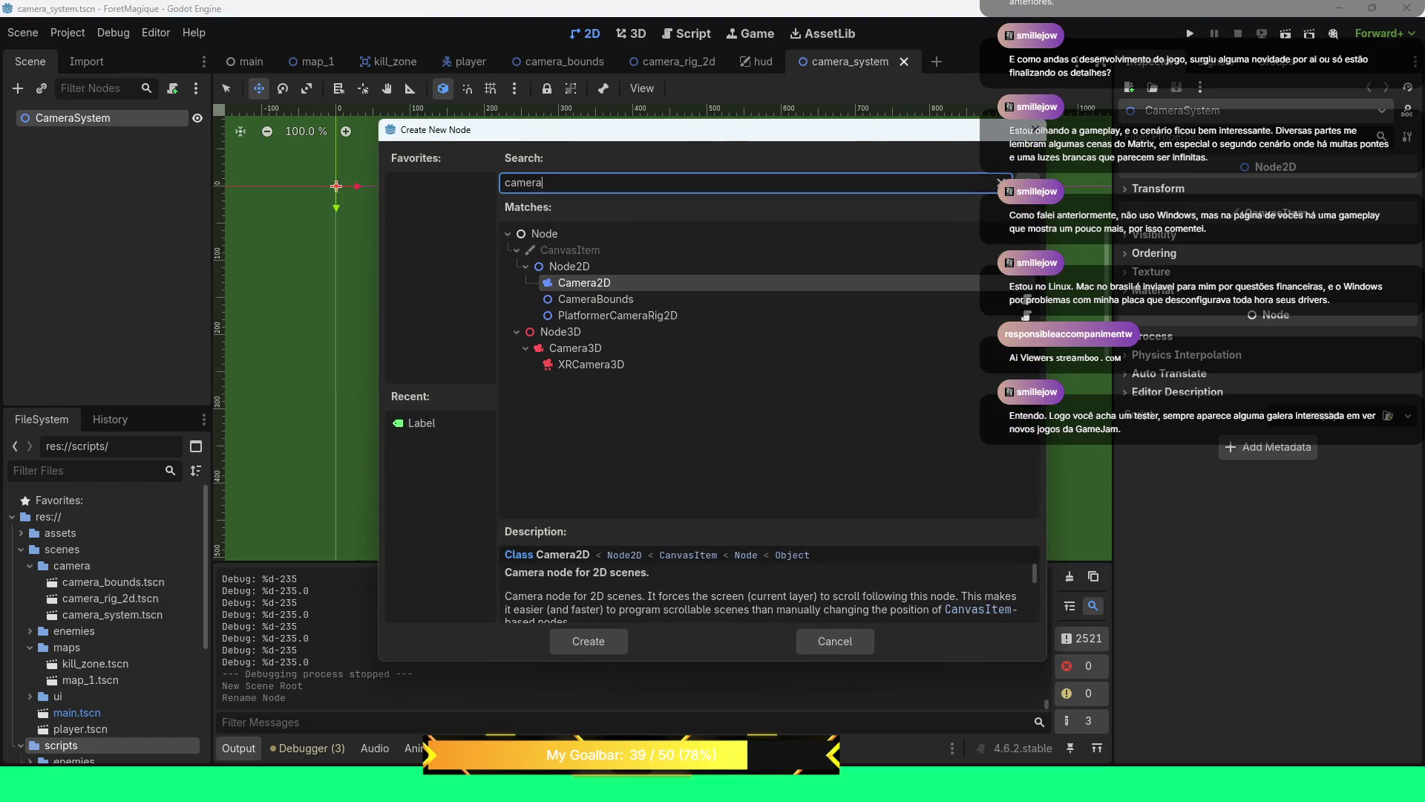
pyautogui.press('Return')
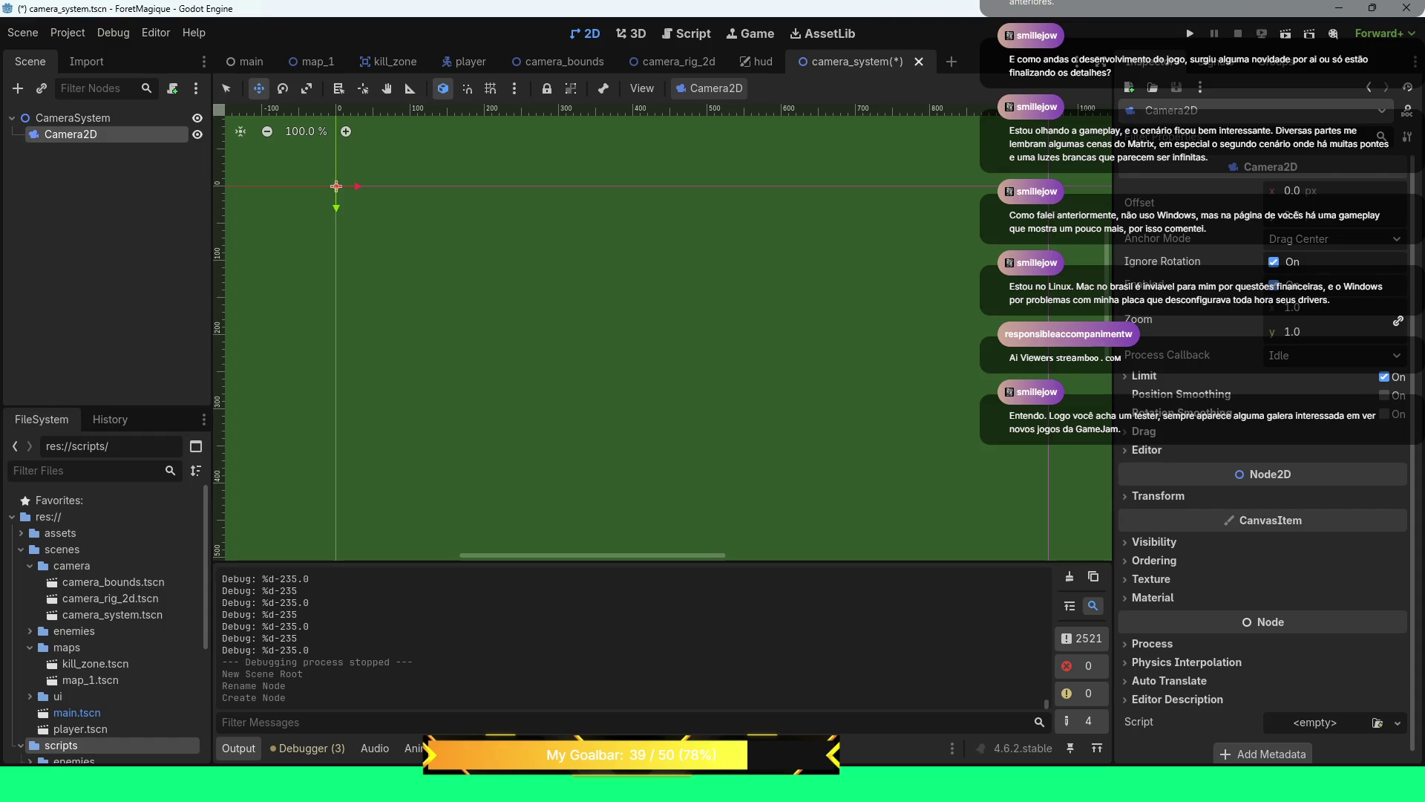
pyautogui.press('F2')
pyautogui.write('MainCamera')
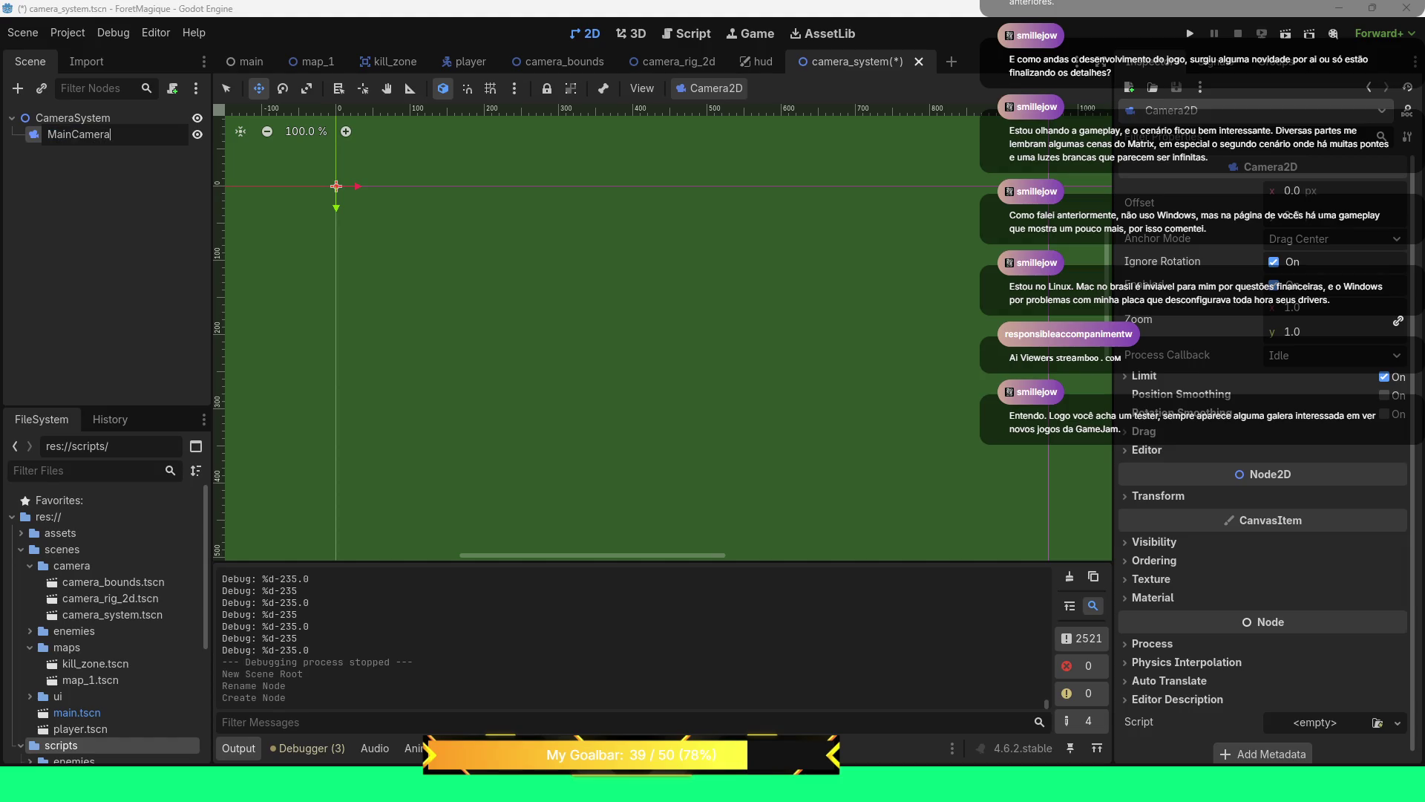
pyautogui.press('Return')
# Save the scene and begin attaching a new script to CameraSystem.
pyautogui.hotkey('ctrl', 's')
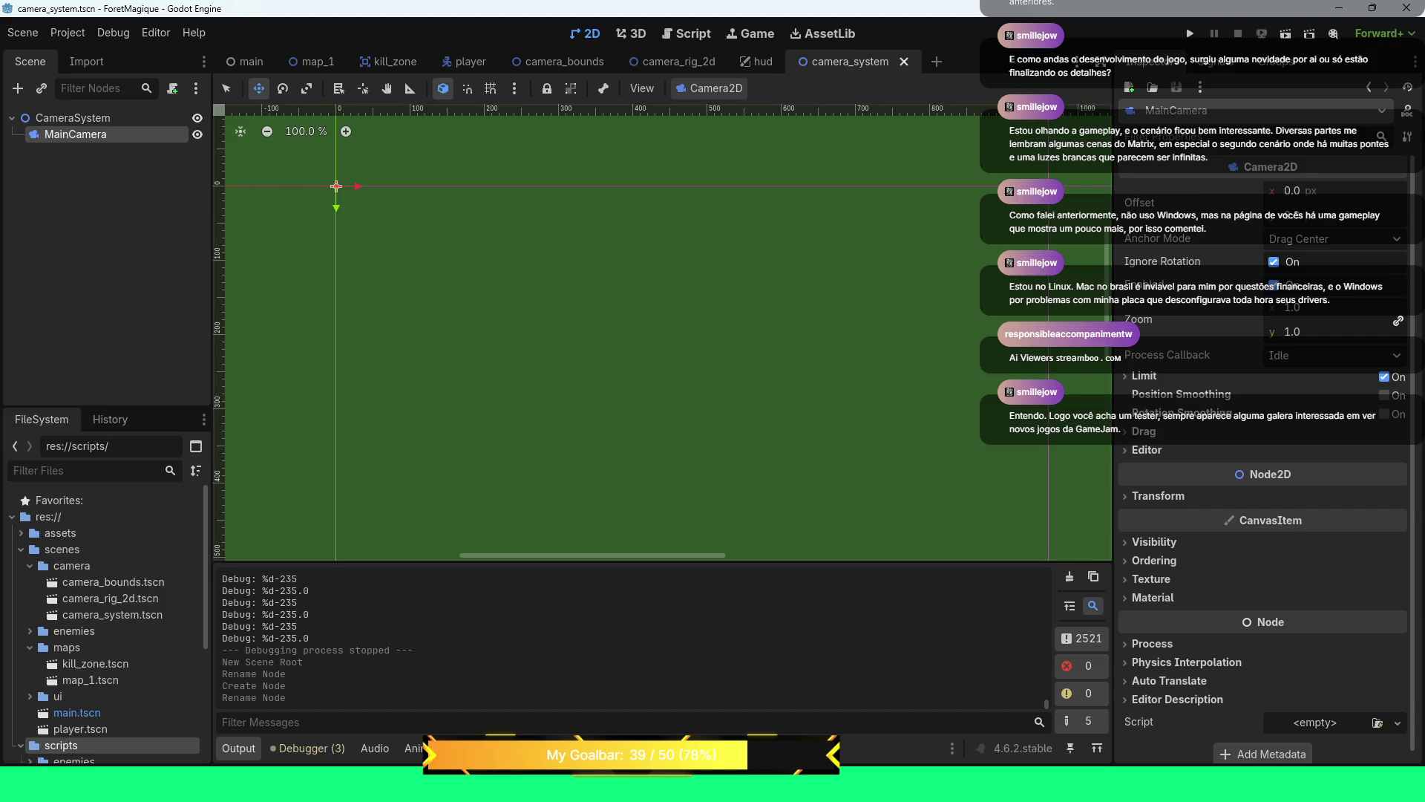
pyautogui.click(73, 117)
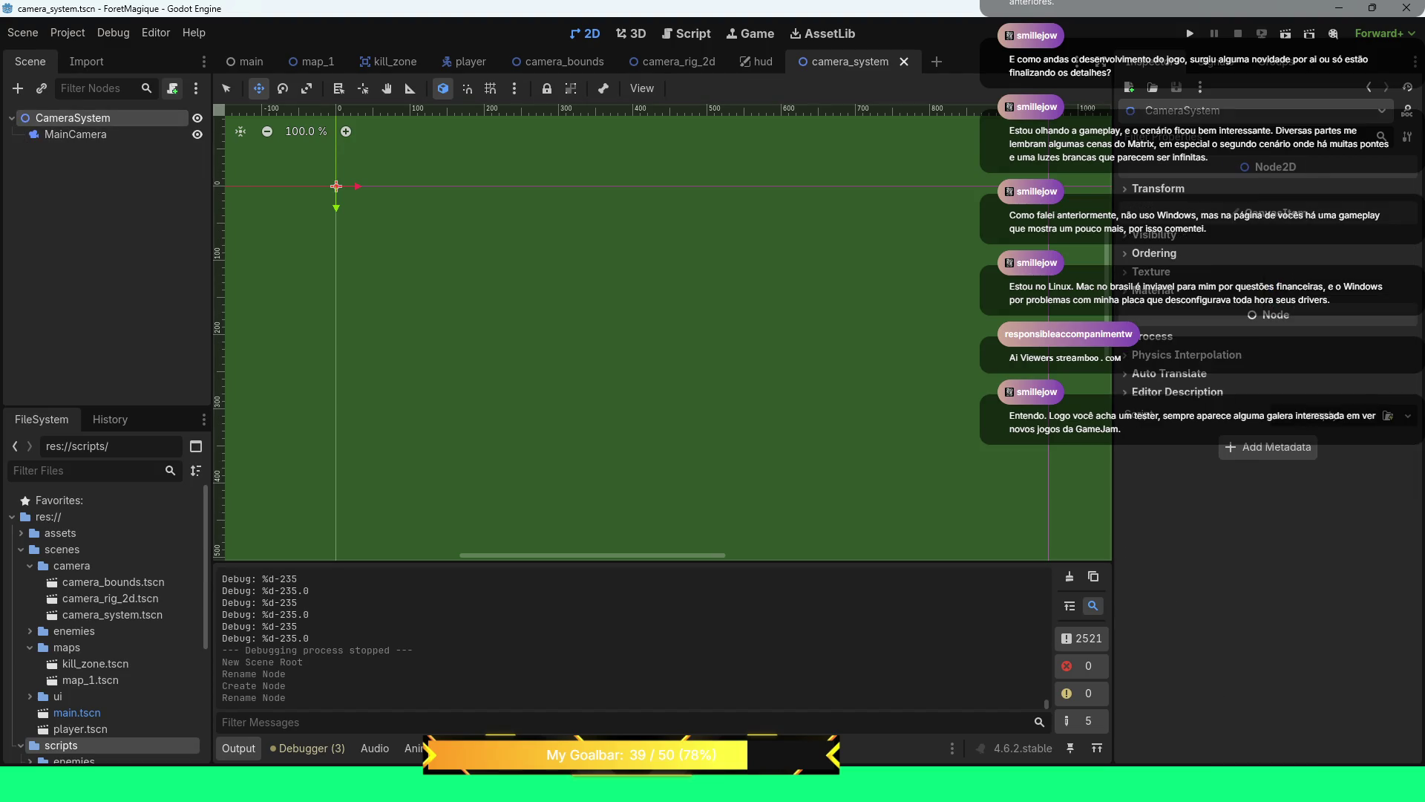
pyautogui.click(172, 89)
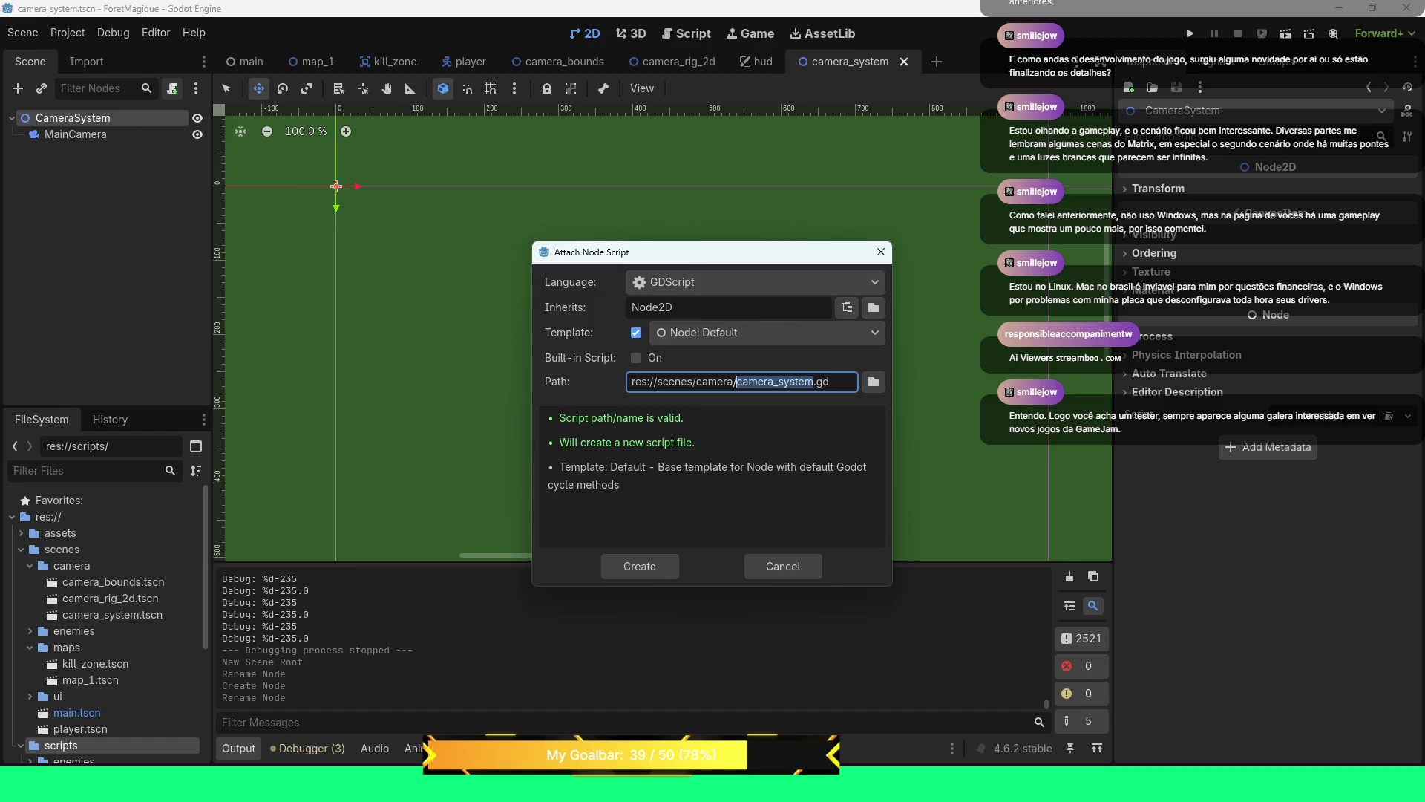
# Change the script path to res://scripts/camera_controller.gd, create it, and begin the class line.
pyautogui.press('Right')
pyautogui.press('BackSpace')
pyautogui.press('BackSpace')
pyautogui.press('BackSpace')
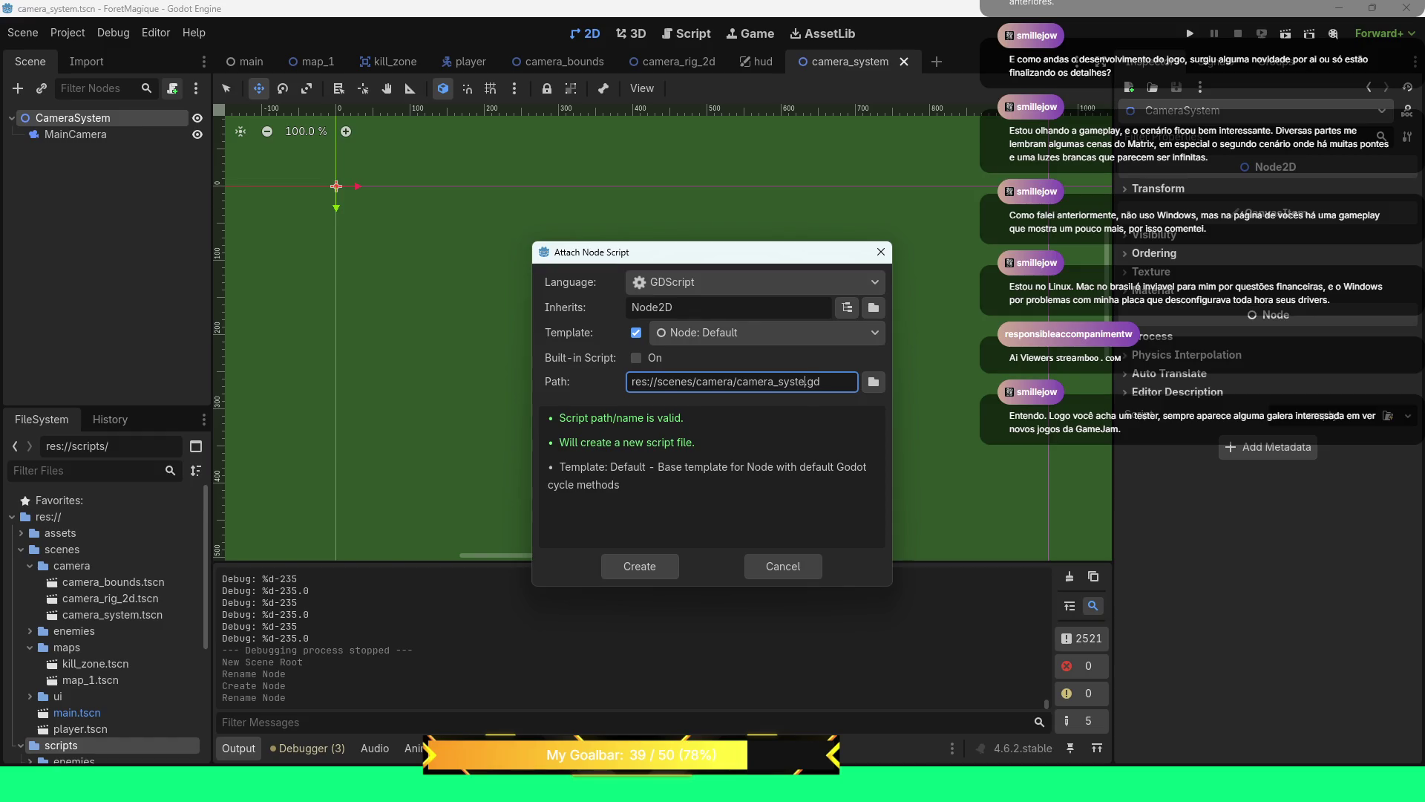
pyautogui.write('controller')
pyautogui.doubleClick(671, 382)
pyautogui.write('scripts')
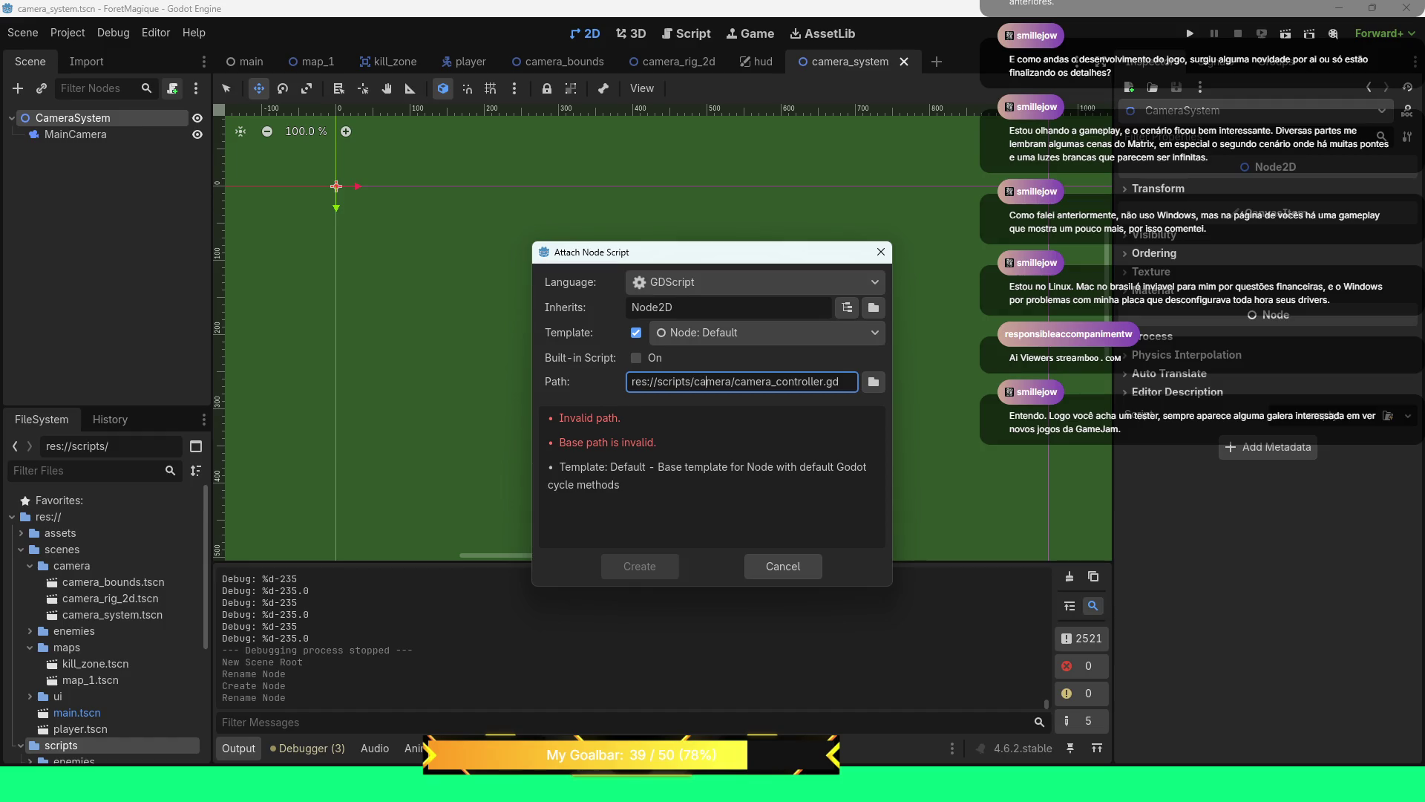
pyautogui.press('BackSpace')
pyautogui.press('BackSpace')
pyautogui.press('BackSpace')
pyautogui.press('BackSpace')
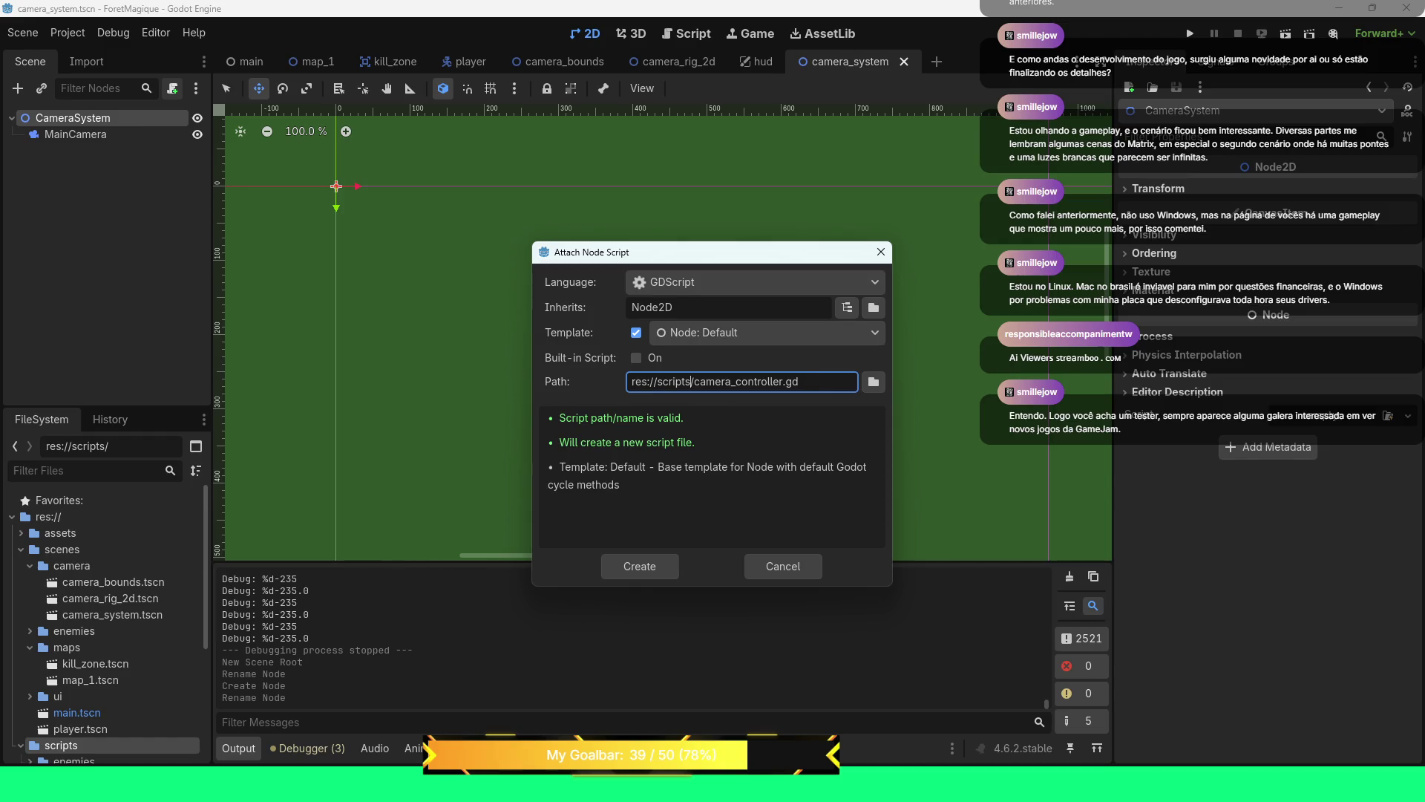
pyautogui.click(639, 566)
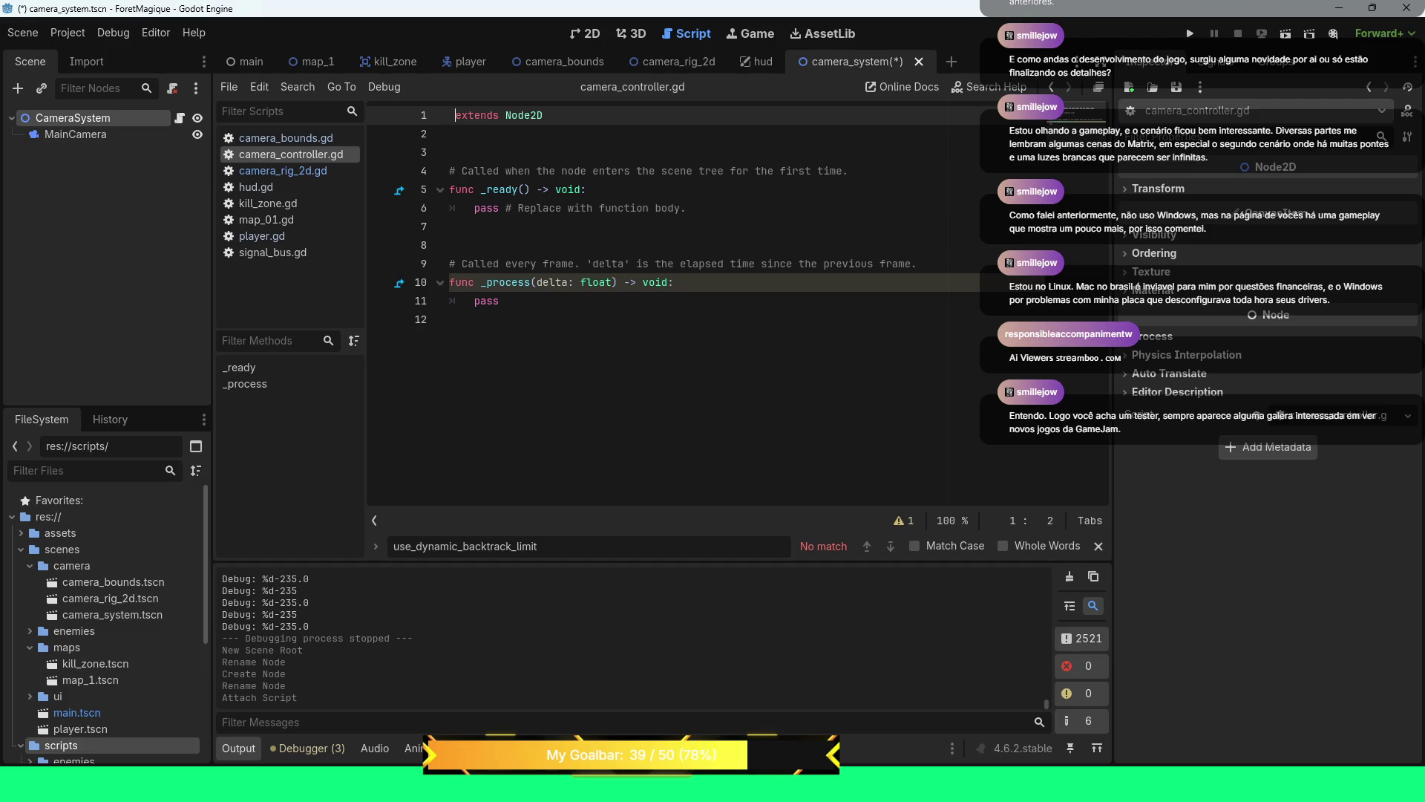
pyautogui.write('class')
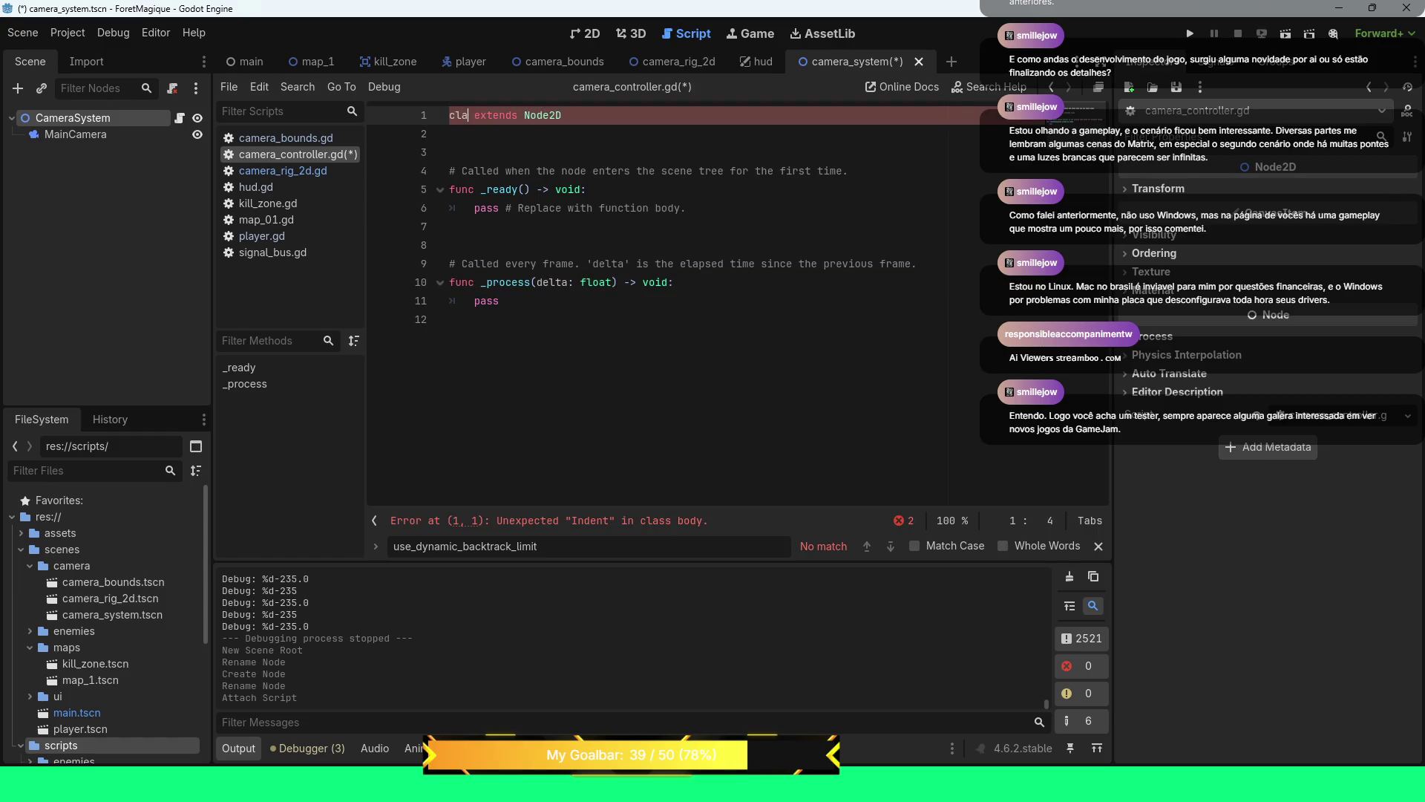
# Declare class_name CameraController and delete the template comments and _ready function.
pyautogui.press('BackSpace')
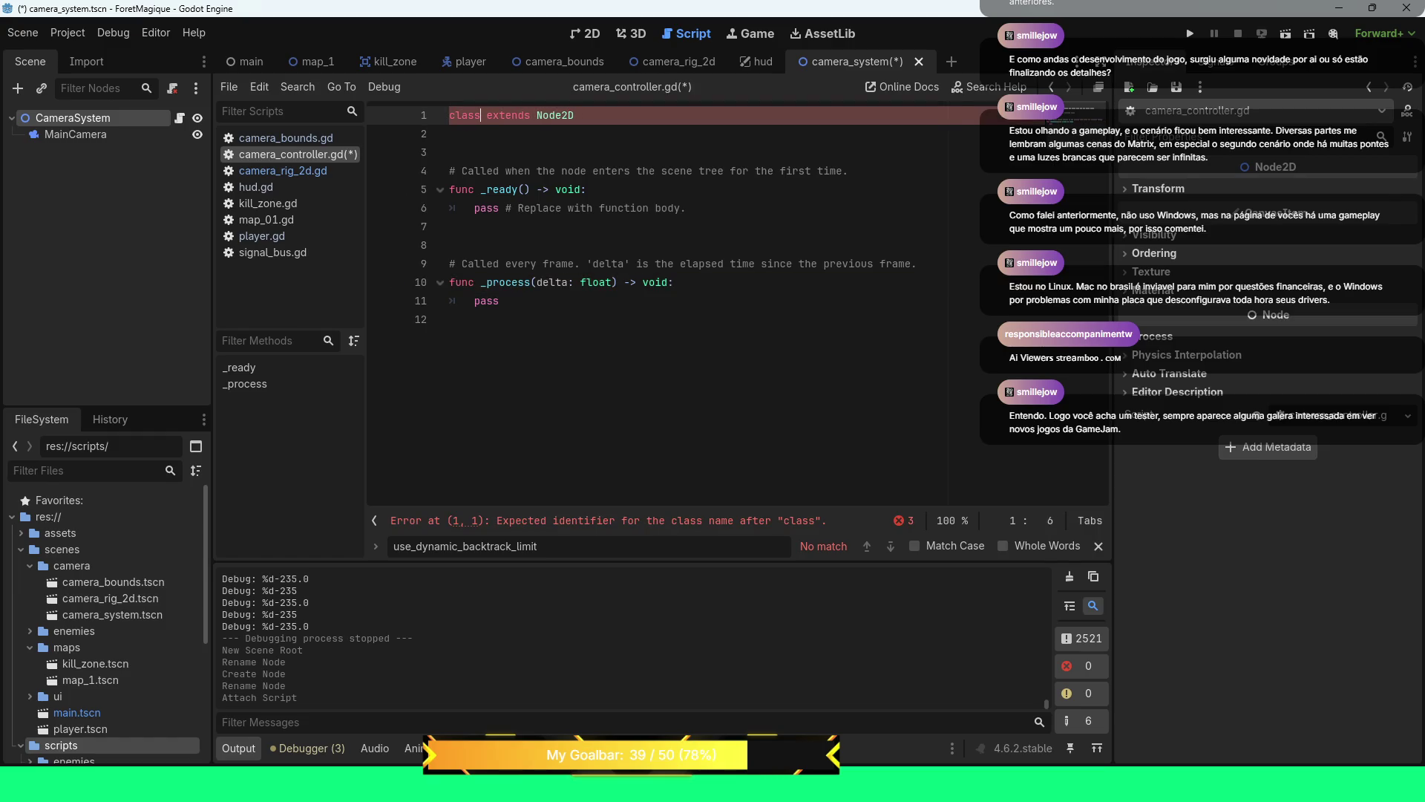
pyautogui.write('_name ')
pyautogui.write('CameraCon')
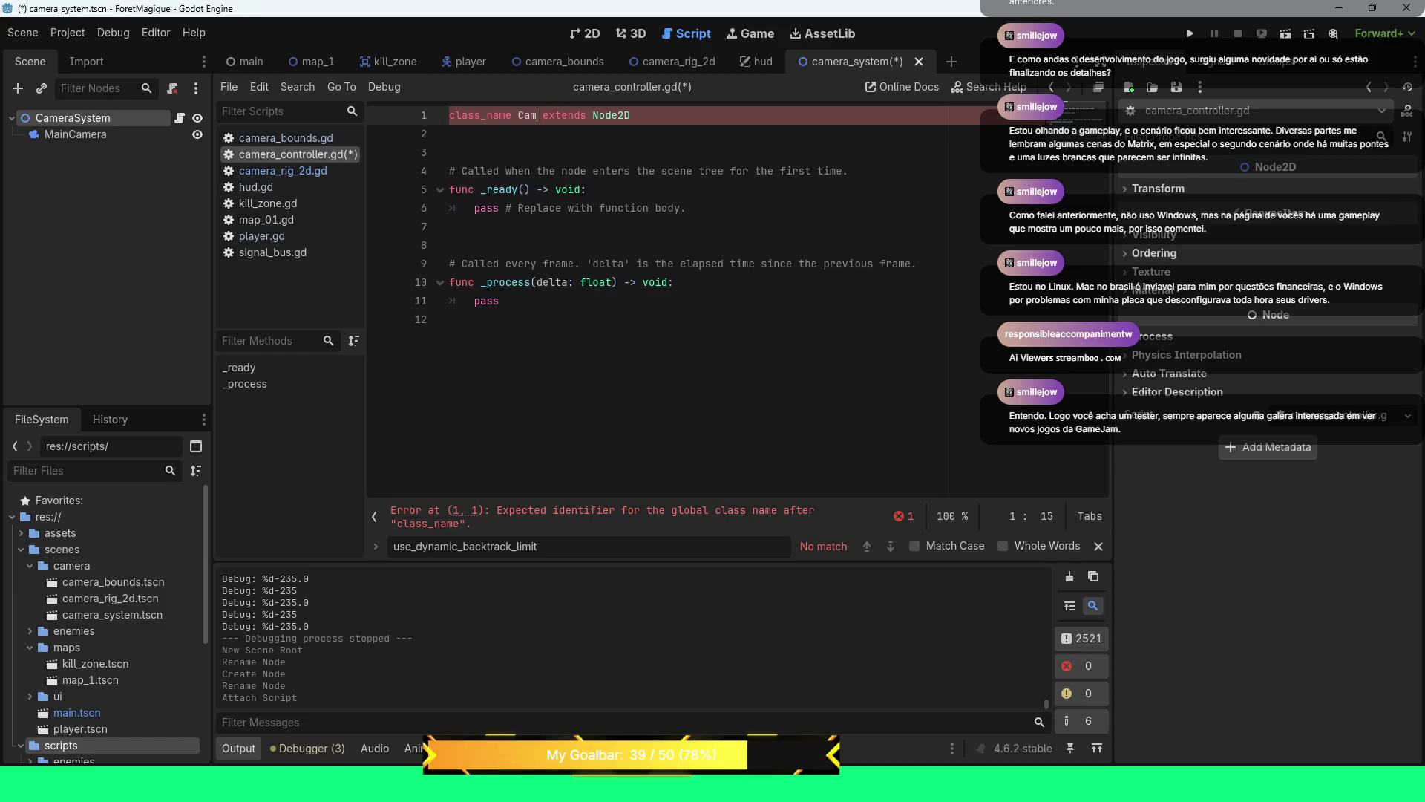
pyautogui.write('troller')
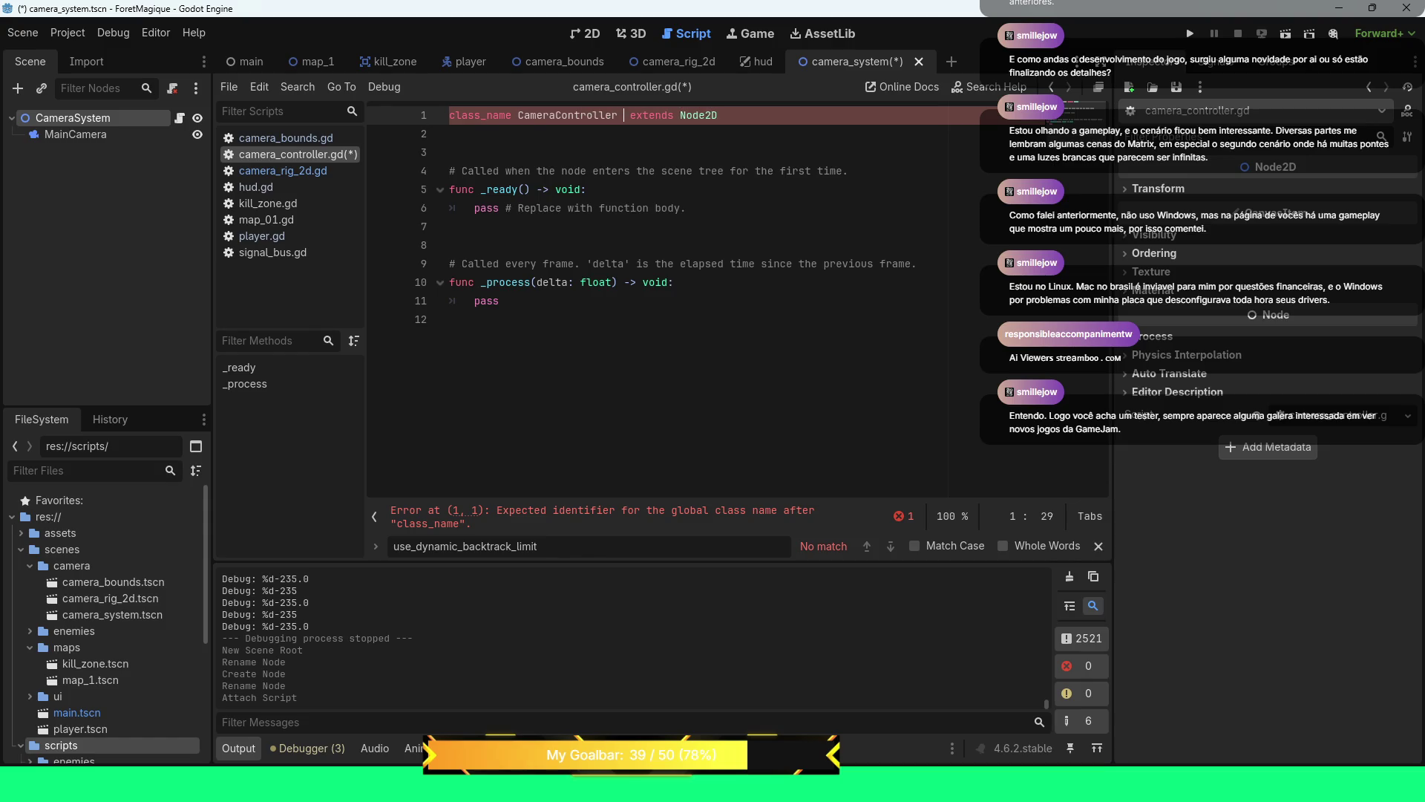
pyautogui.press('BackSpace')
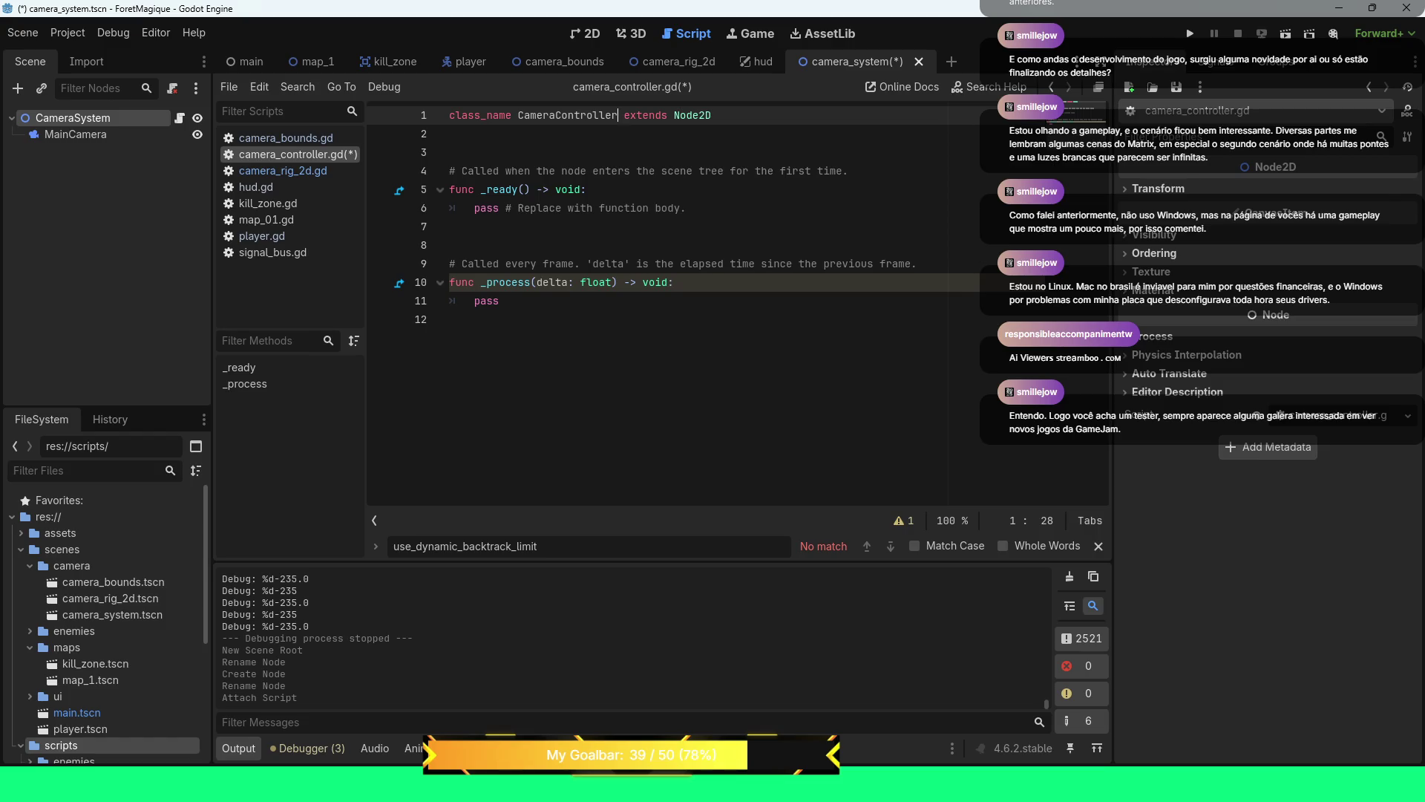
pyautogui.press('Down')
pyautogui.press('Down')
pyautogui.press('Down')
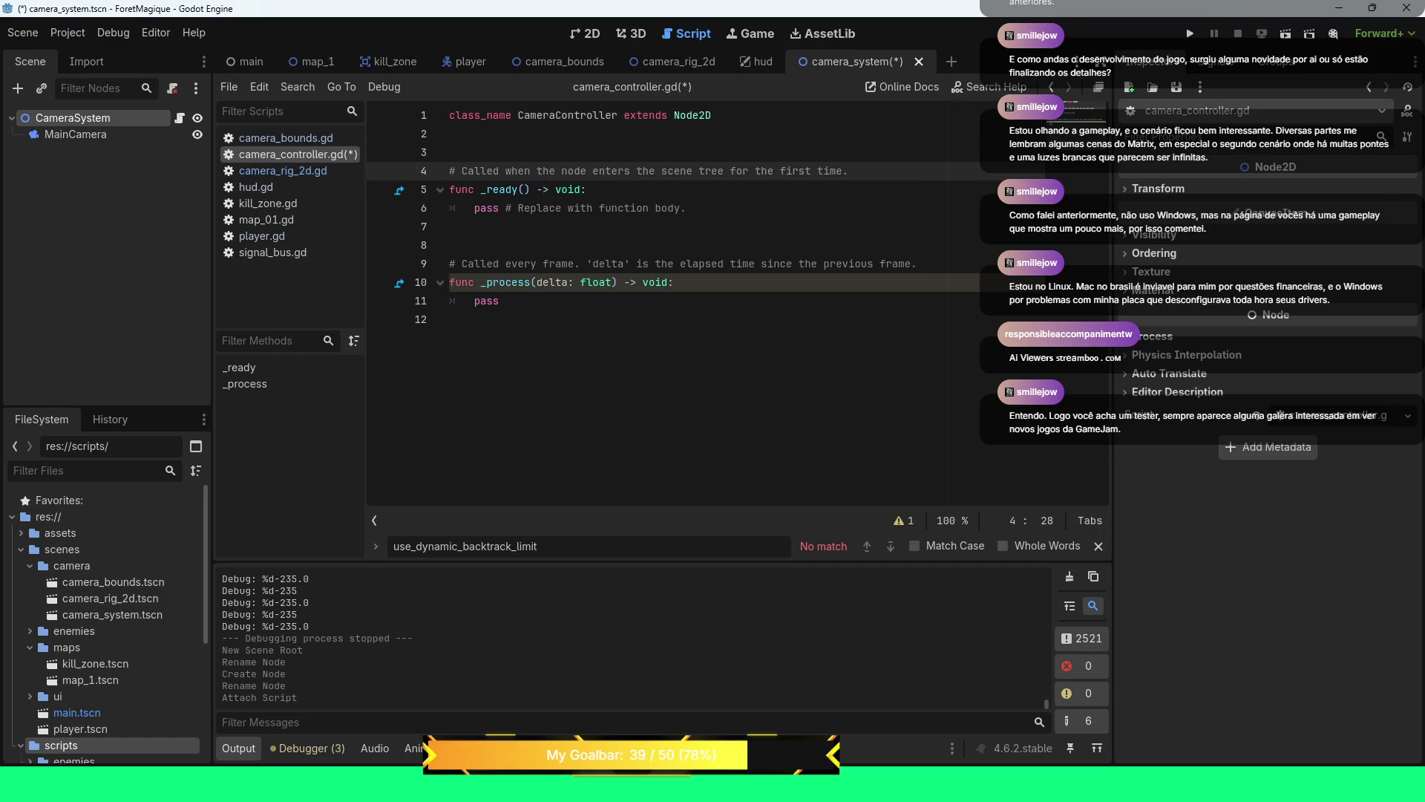
pyautogui.hotkey('ctrl', 'shift', 'k')
pyautogui.hotkey('ctrl', 'shift', 'k')
pyautogui.hotkey('ctrl', 'shift', 'k')
pyautogui.hotkey('ctrl', 'shift', 'k')
pyautogui.hotkey('ctrl', 'shift', 'k')
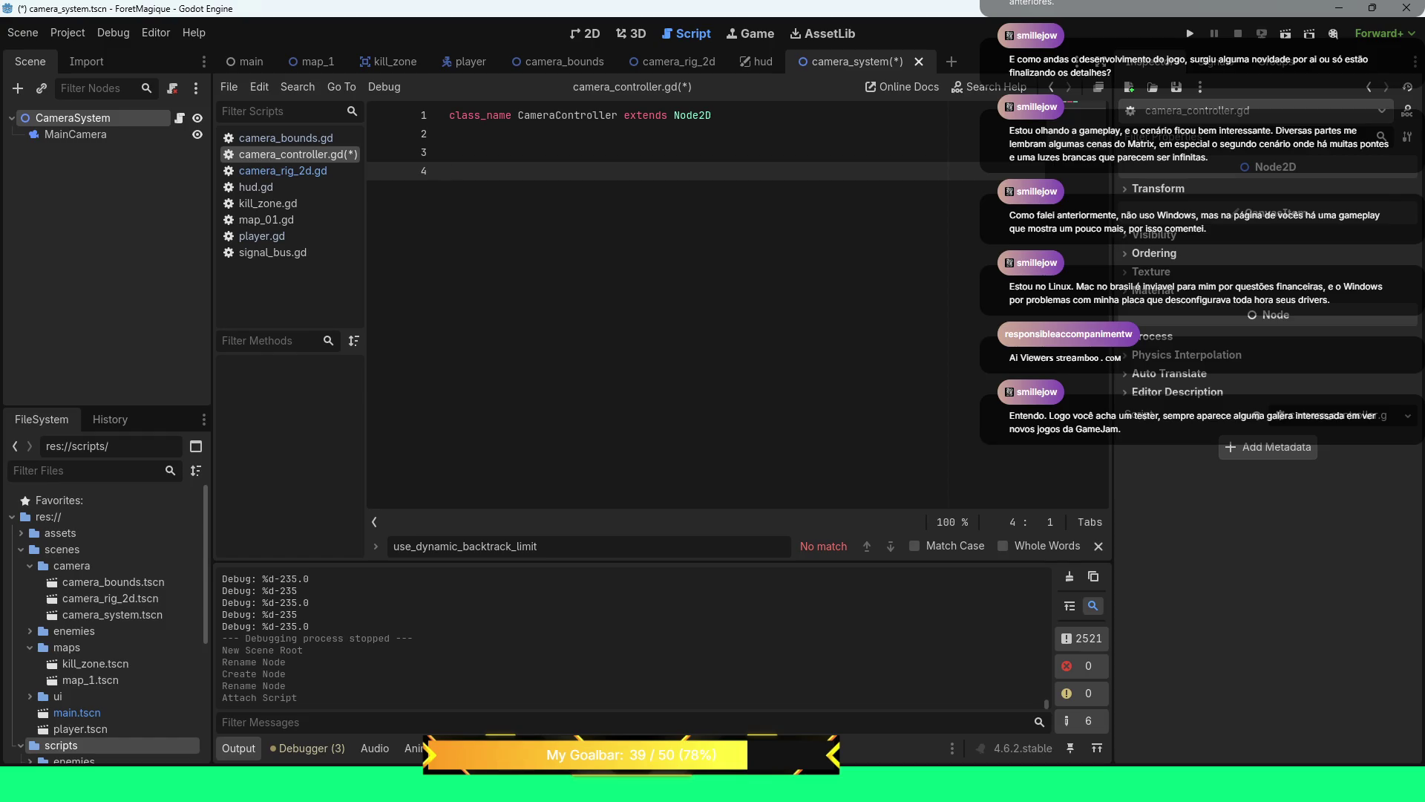
pyautogui.write('@export')
pyautogui.write('_')
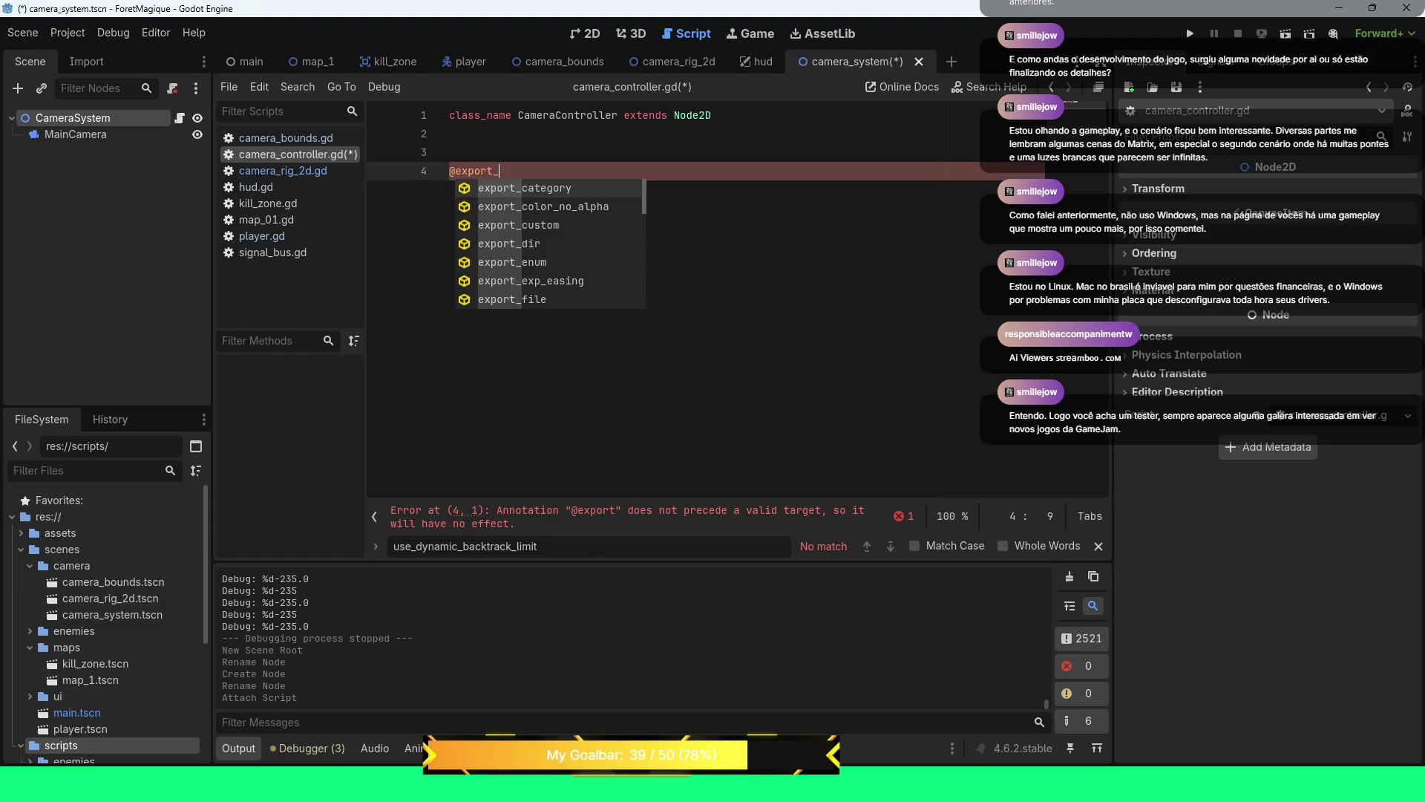
pyautogui.press('Return')
pyautogui.write('"Dependencies")')
pyautogui.press('Return')
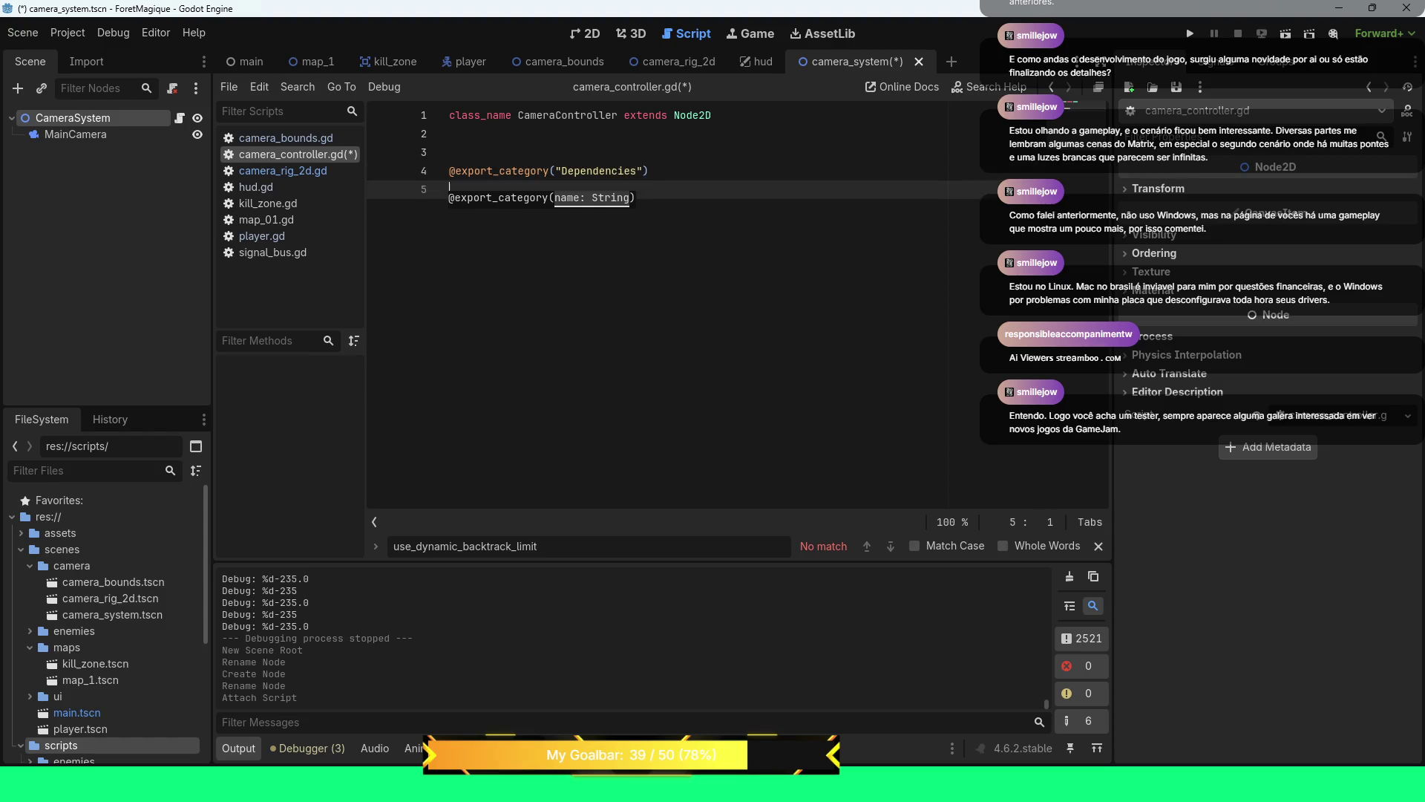
pyautogui.press('Escape')
pyautogui.press('Escape')
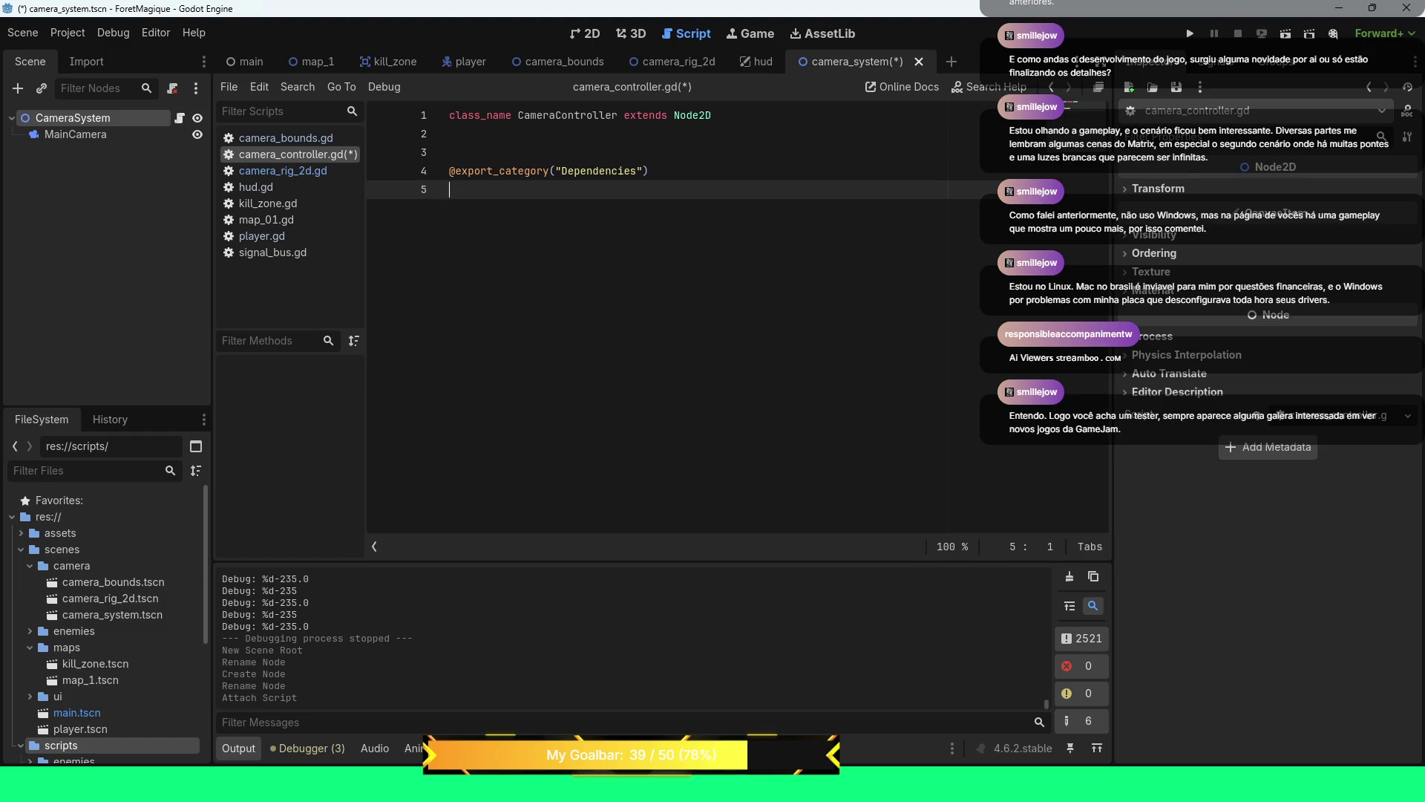
pyautogui.write('## The ')
pyautogui.write('target the camera ')
pyautogui.write('will track.')
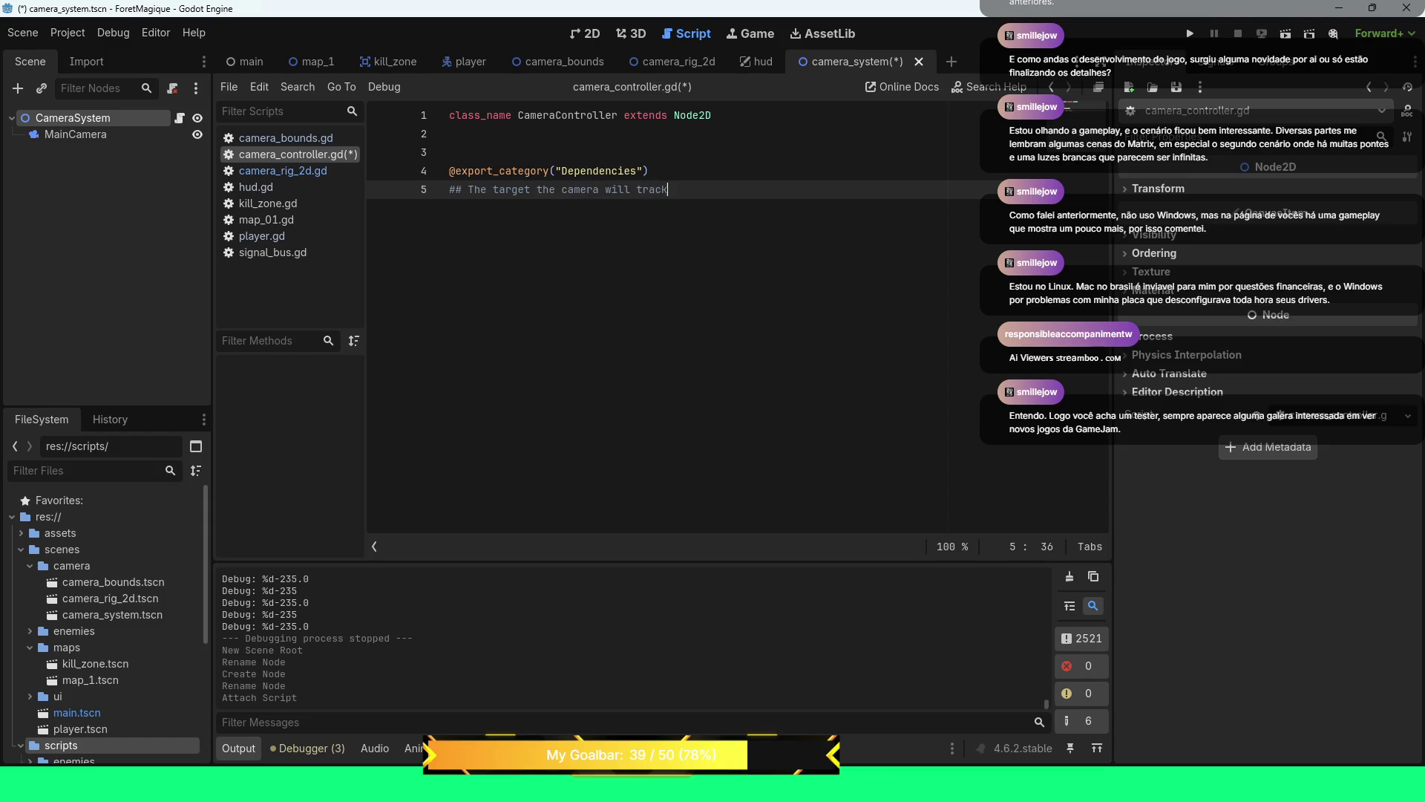
pyautogui.press('Return')
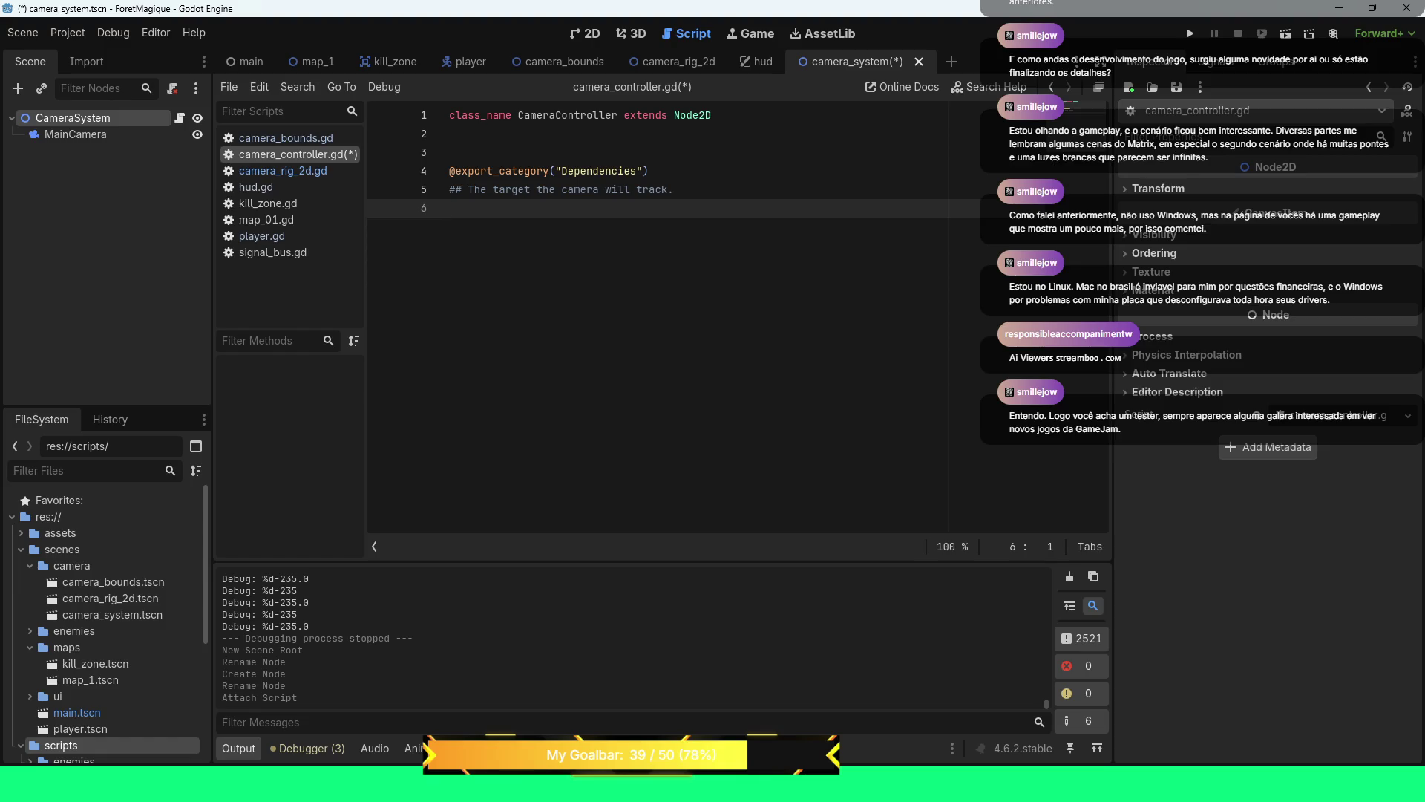
pyautogui.write('@export ')
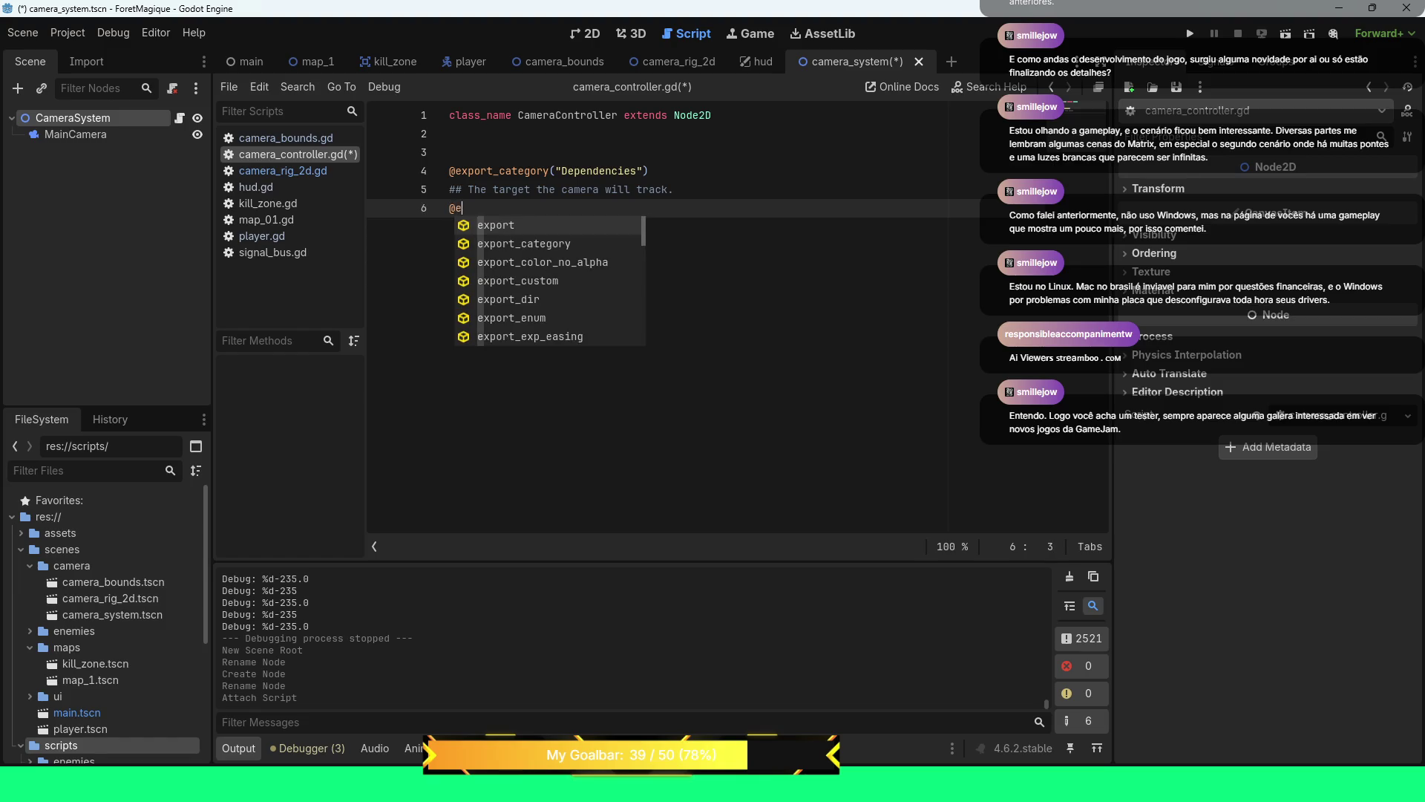
pyautogui.write('var ')
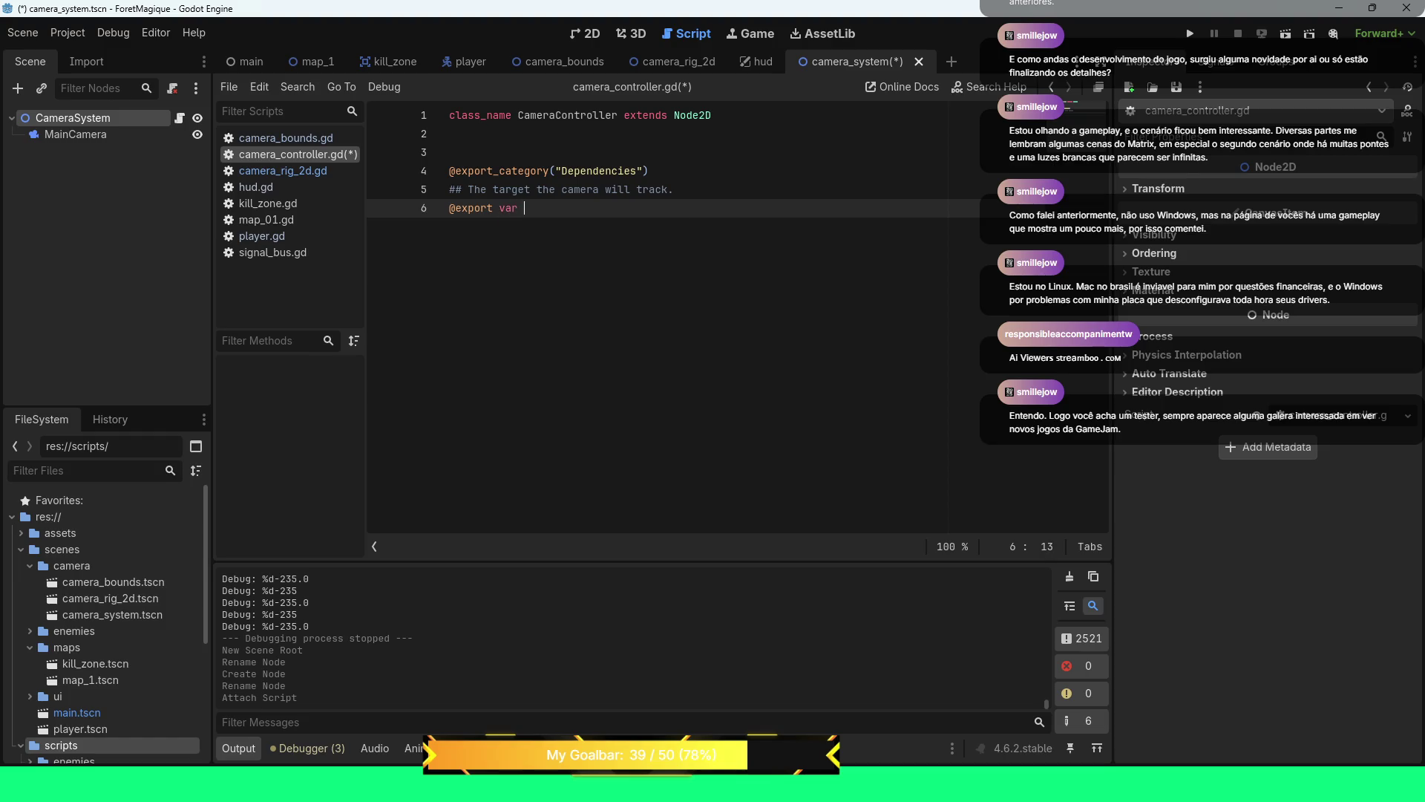
pyautogui.write('target: ')
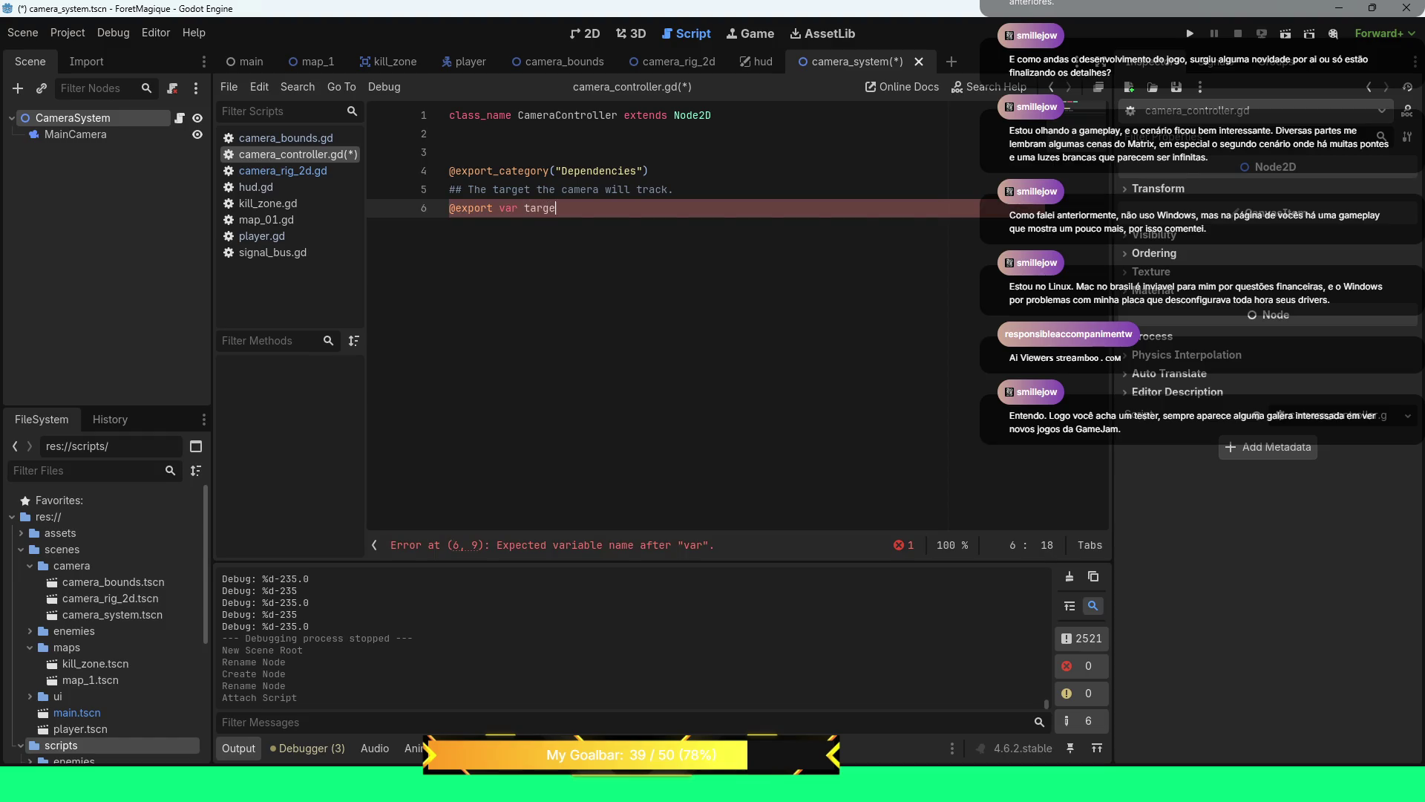
pyautogui.write('Node')
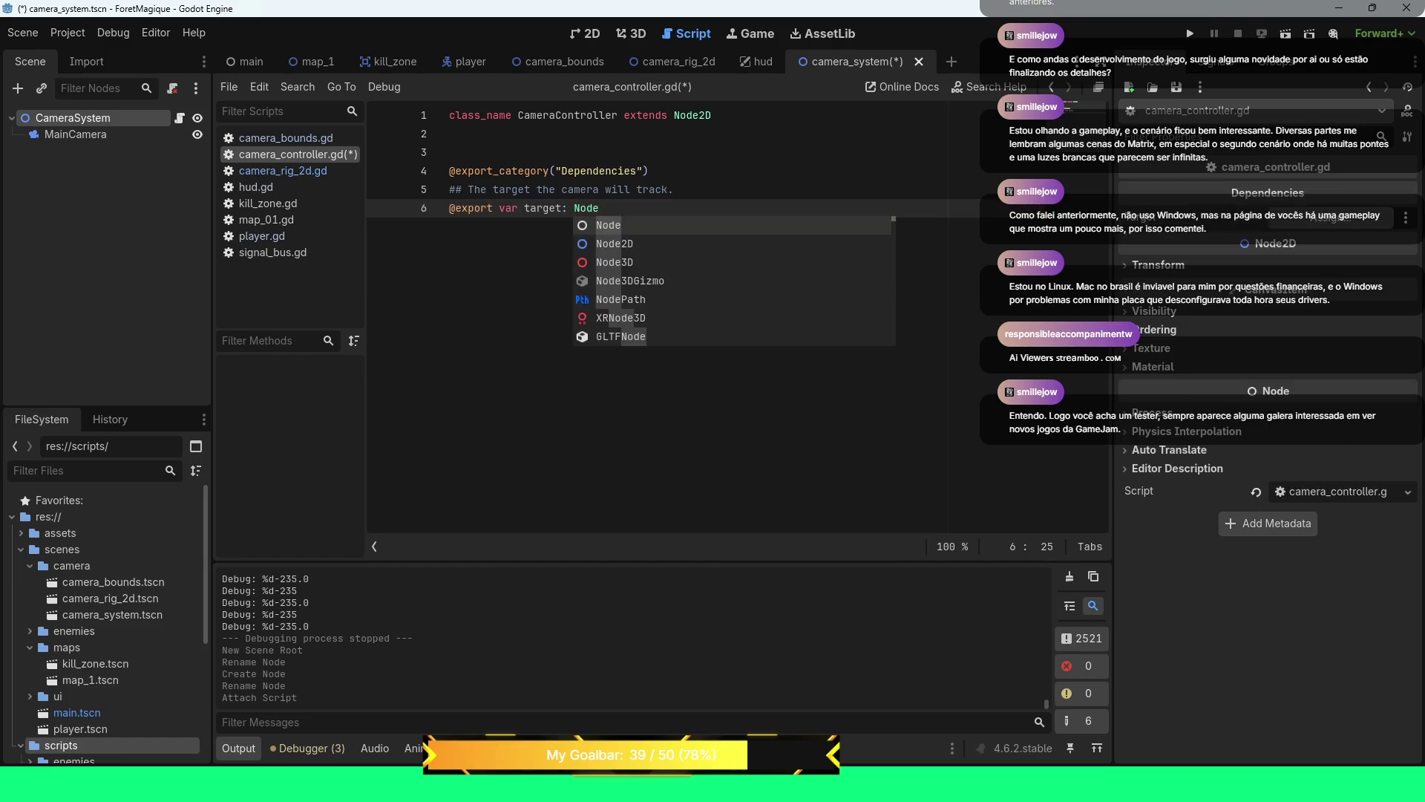
pyautogui.press('Down')
pyautogui.press('Return')
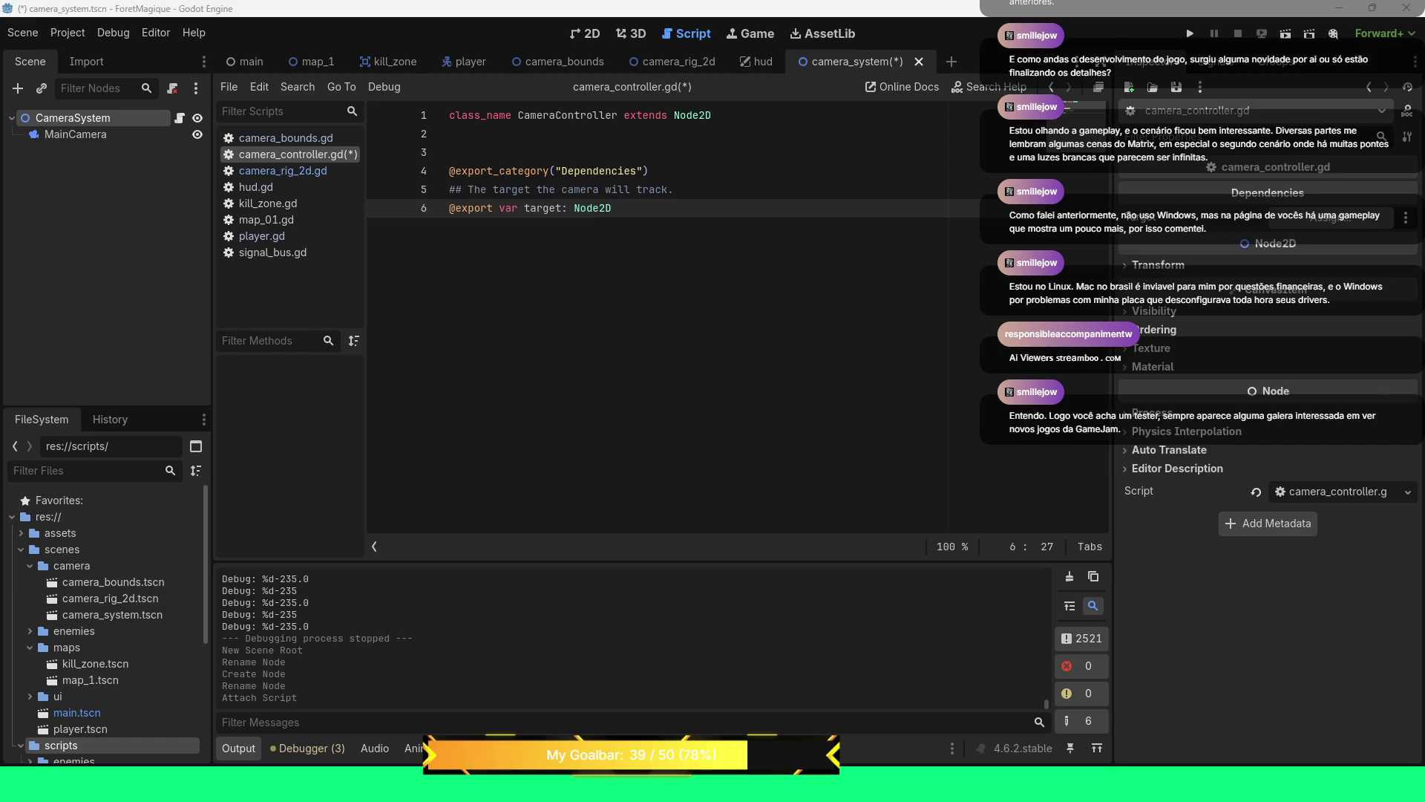
pyautogui.hotkey('alt', 'Tab')
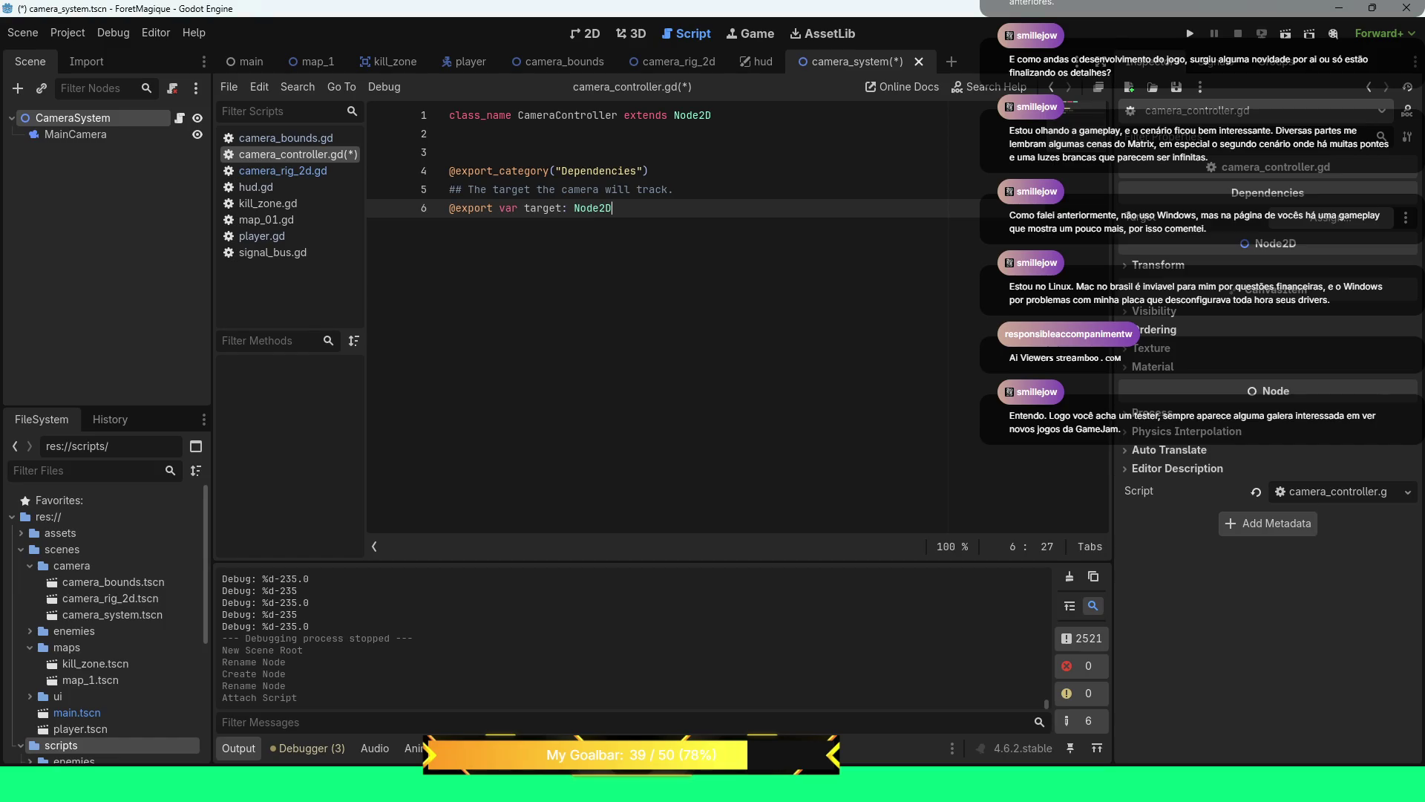
pyautogui.press('Return')
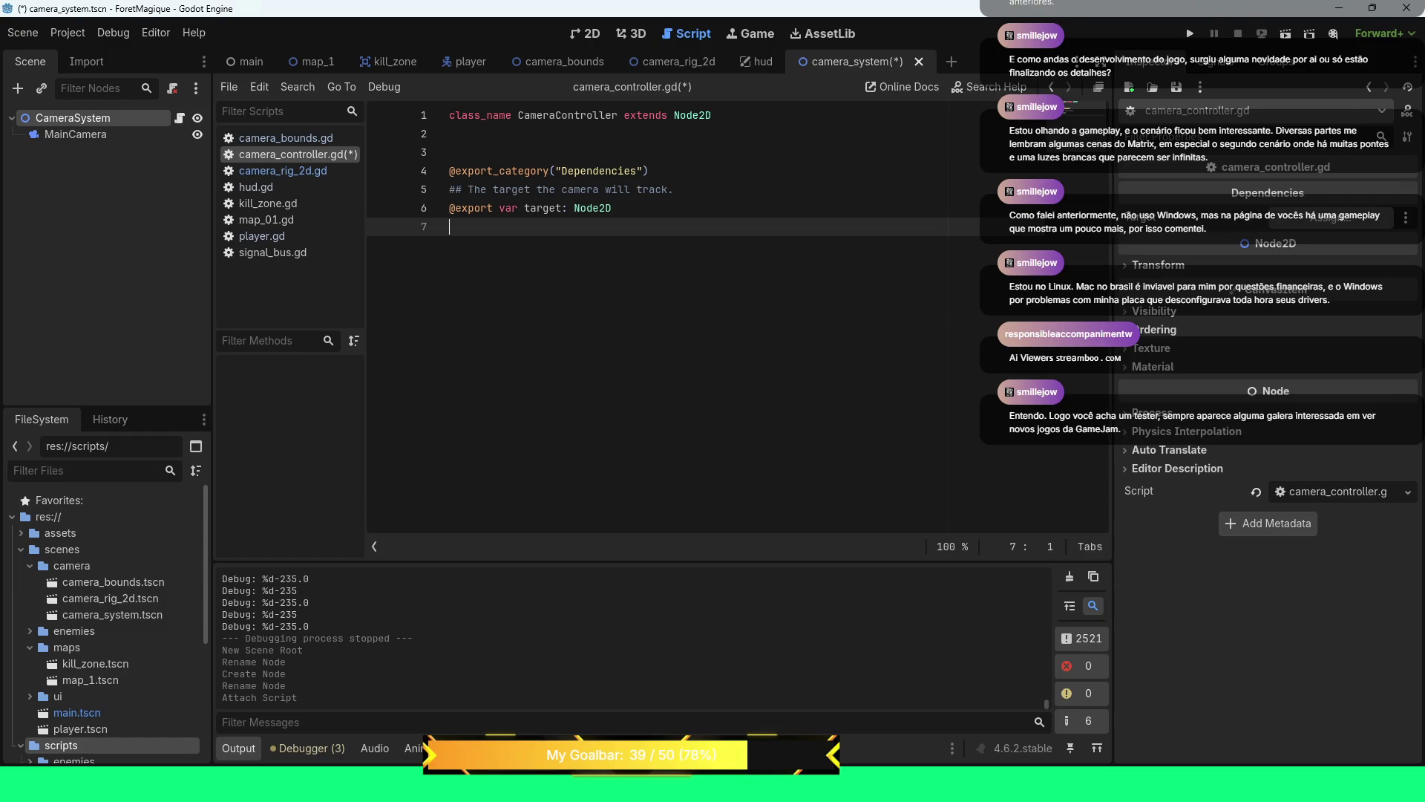
pyautogui.write('## ')
pyautogui.write('Refereb')
pyautogui.press('BackSpace')
pyautogui.write('nce to the ac')
pyautogui.write('tual Camera')
pyautogui.write('2D node.')
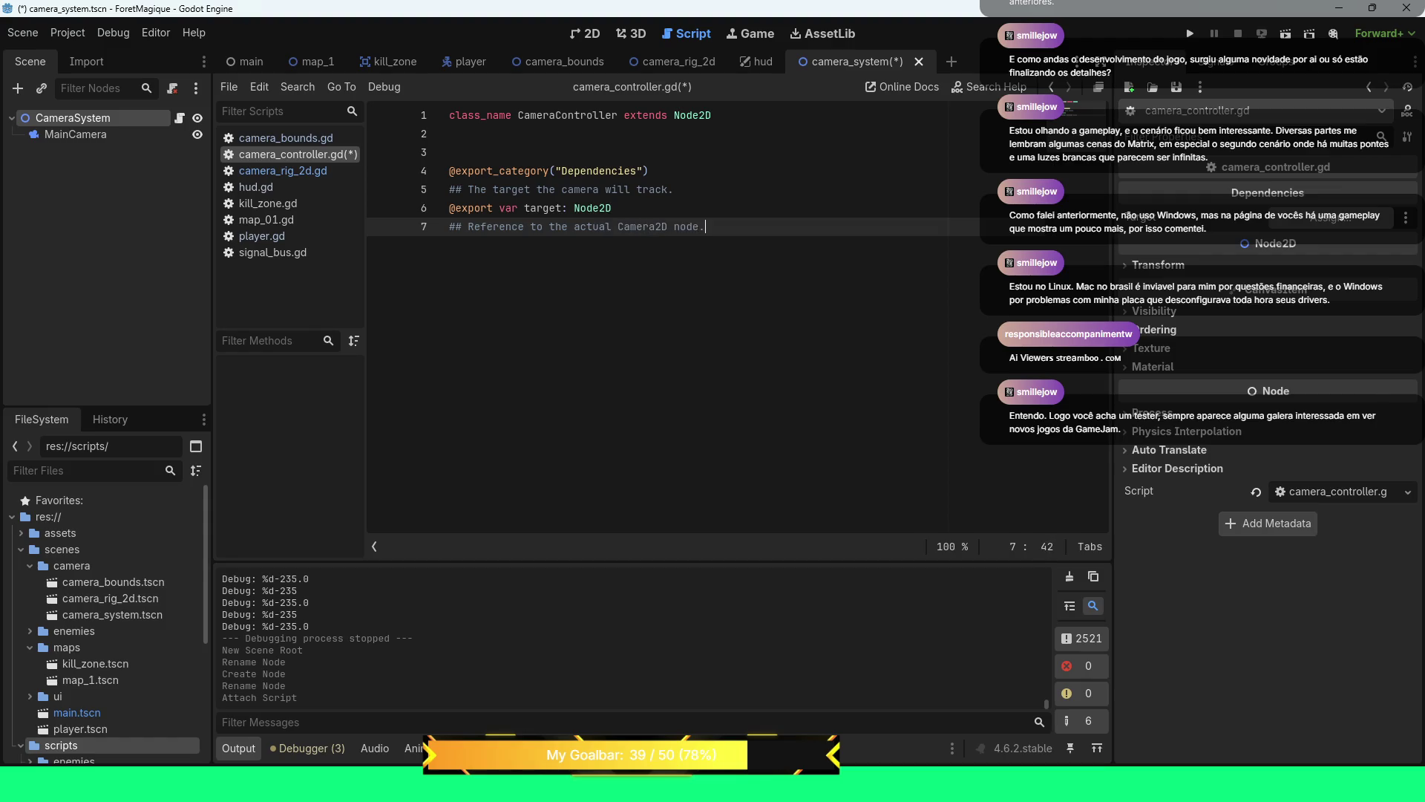
pyautogui.press('Return')
pyautogui.write('@export var camera:')
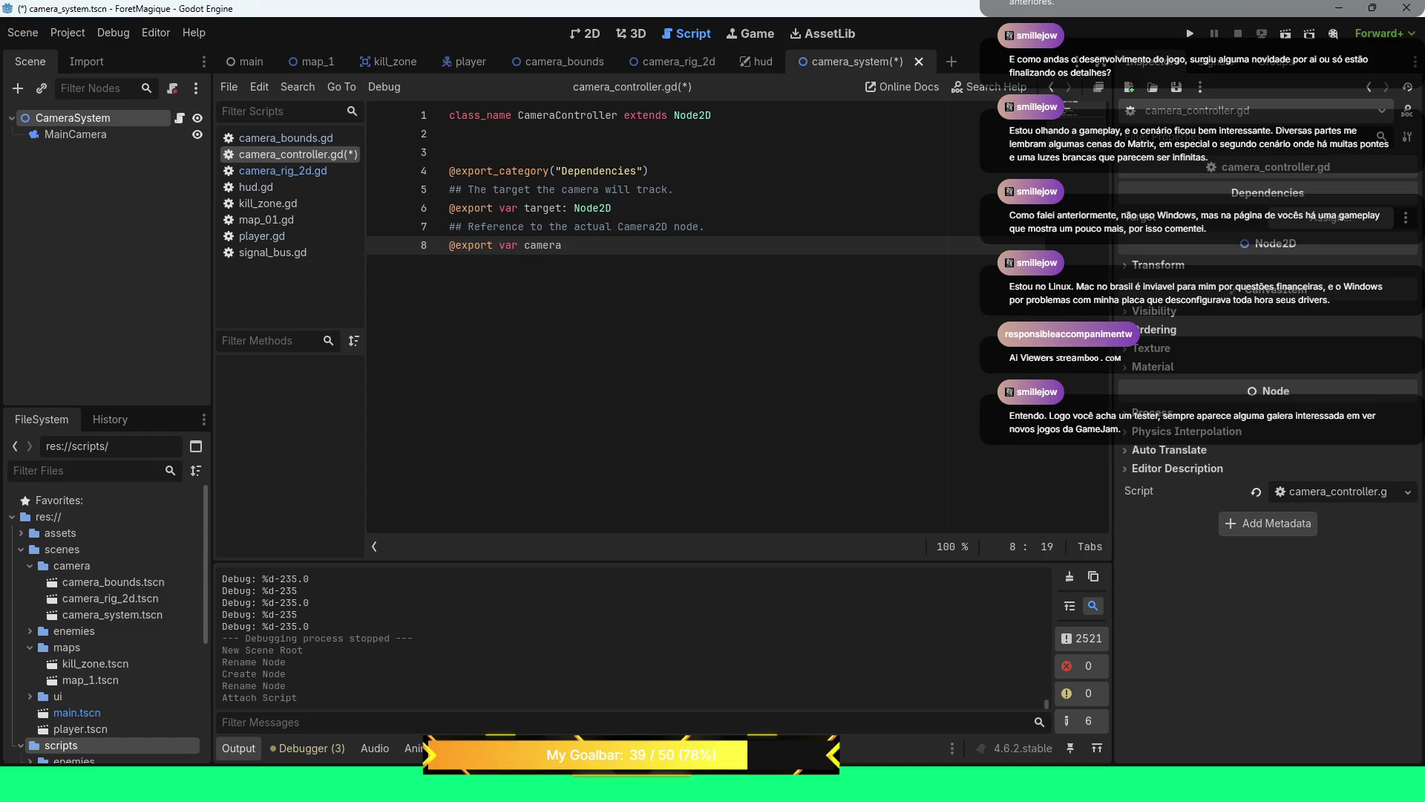
pyautogui.write(' Camera')
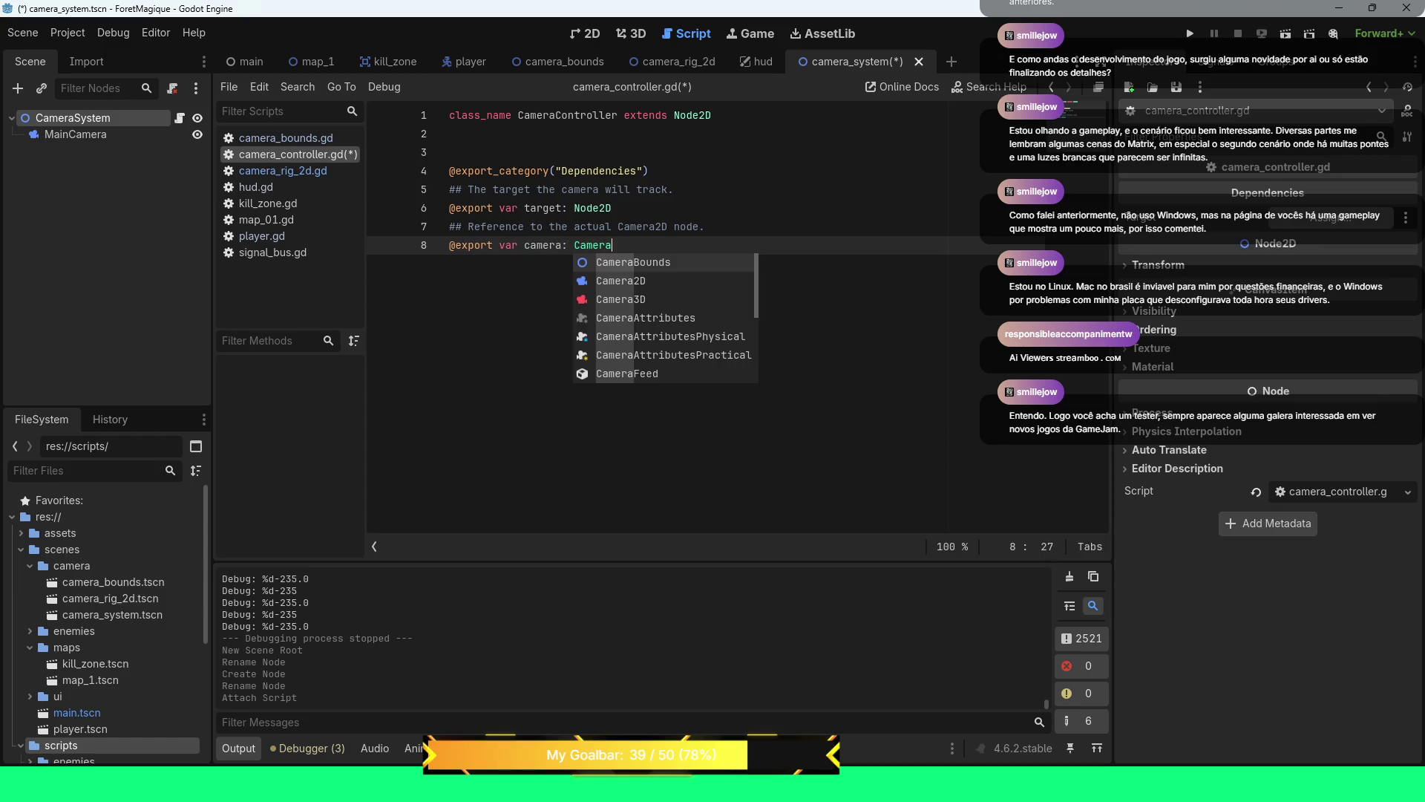
pyautogui.press('Down')
pyautogui.press('Return')
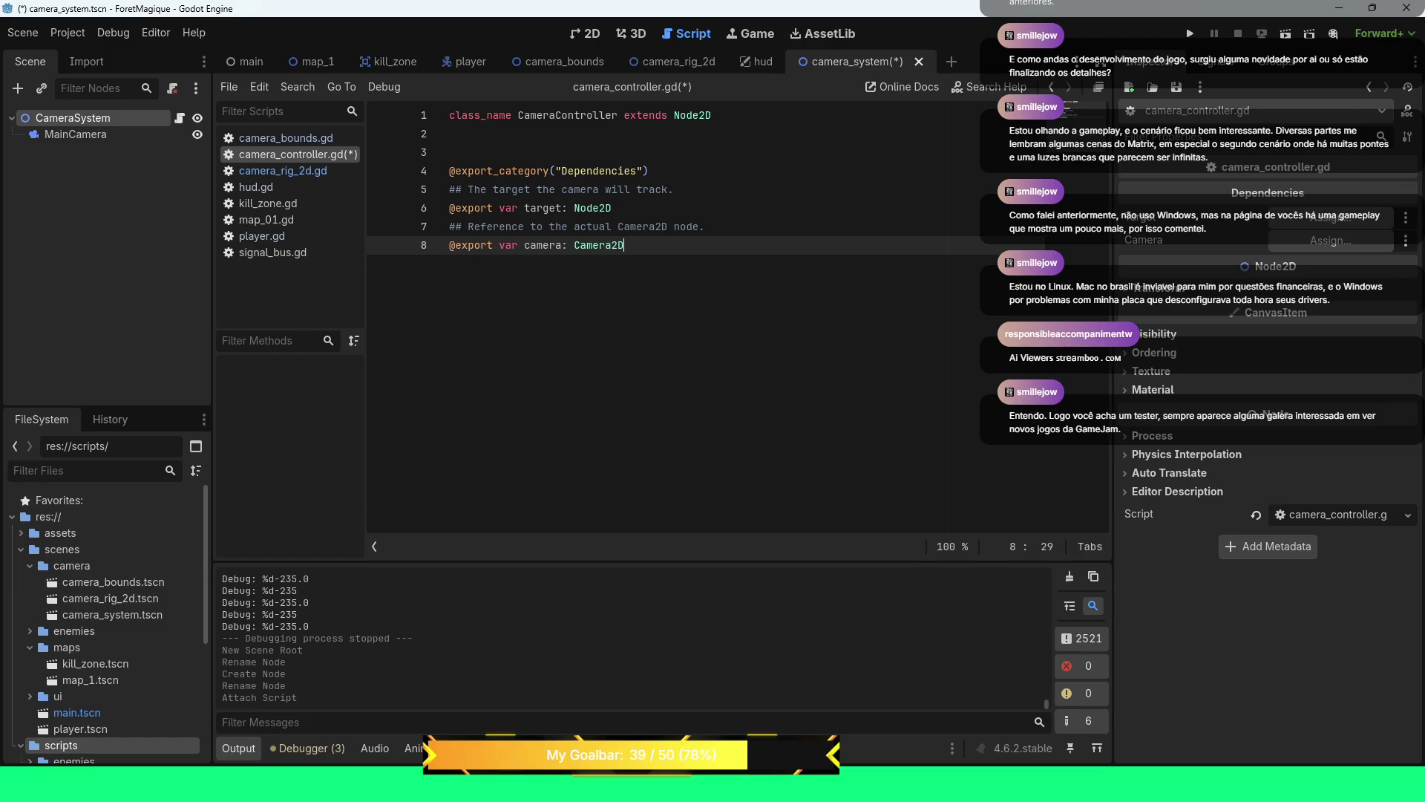
# Leave a blank line after the dependencies and begin the next export annotation.
pyautogui.press('Return')
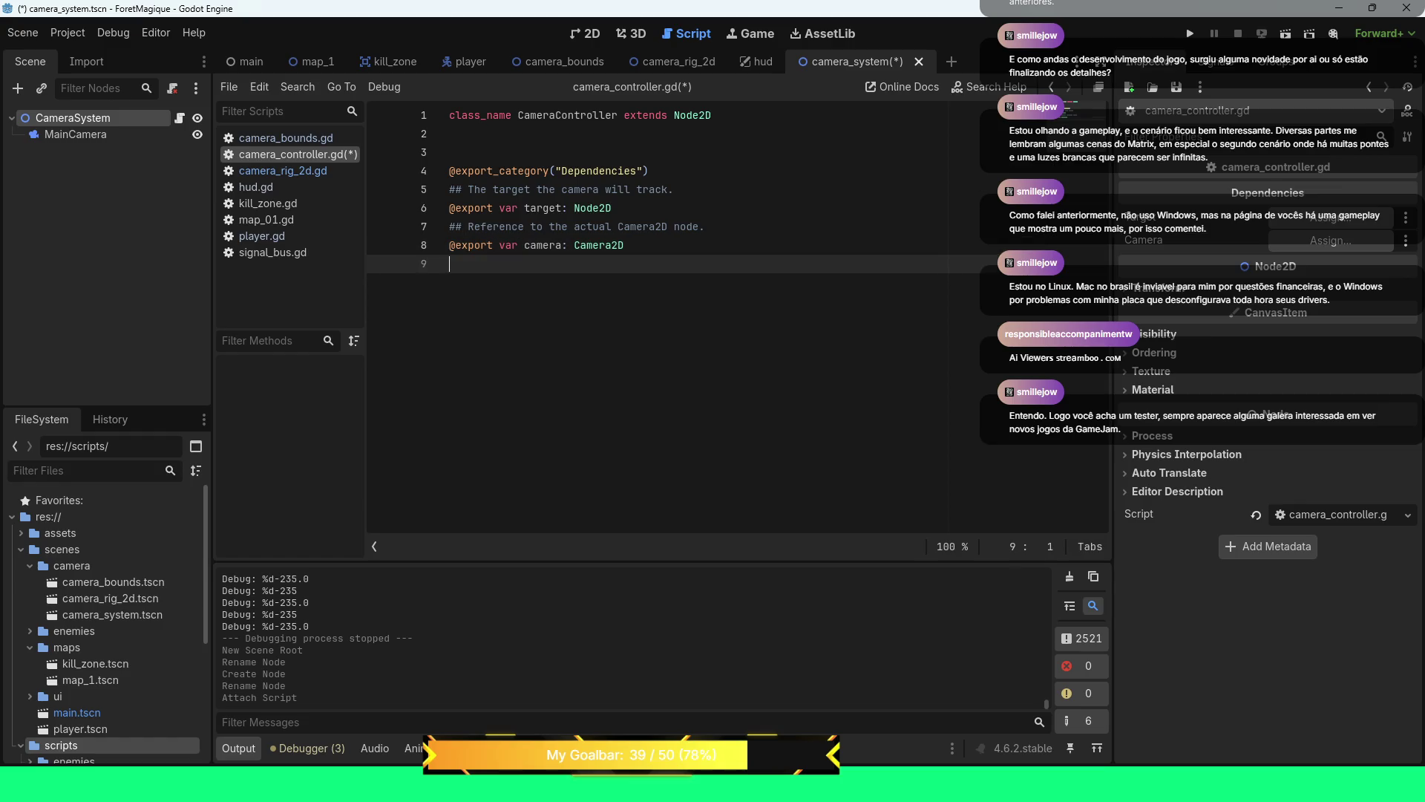
pyautogui.press('Return')
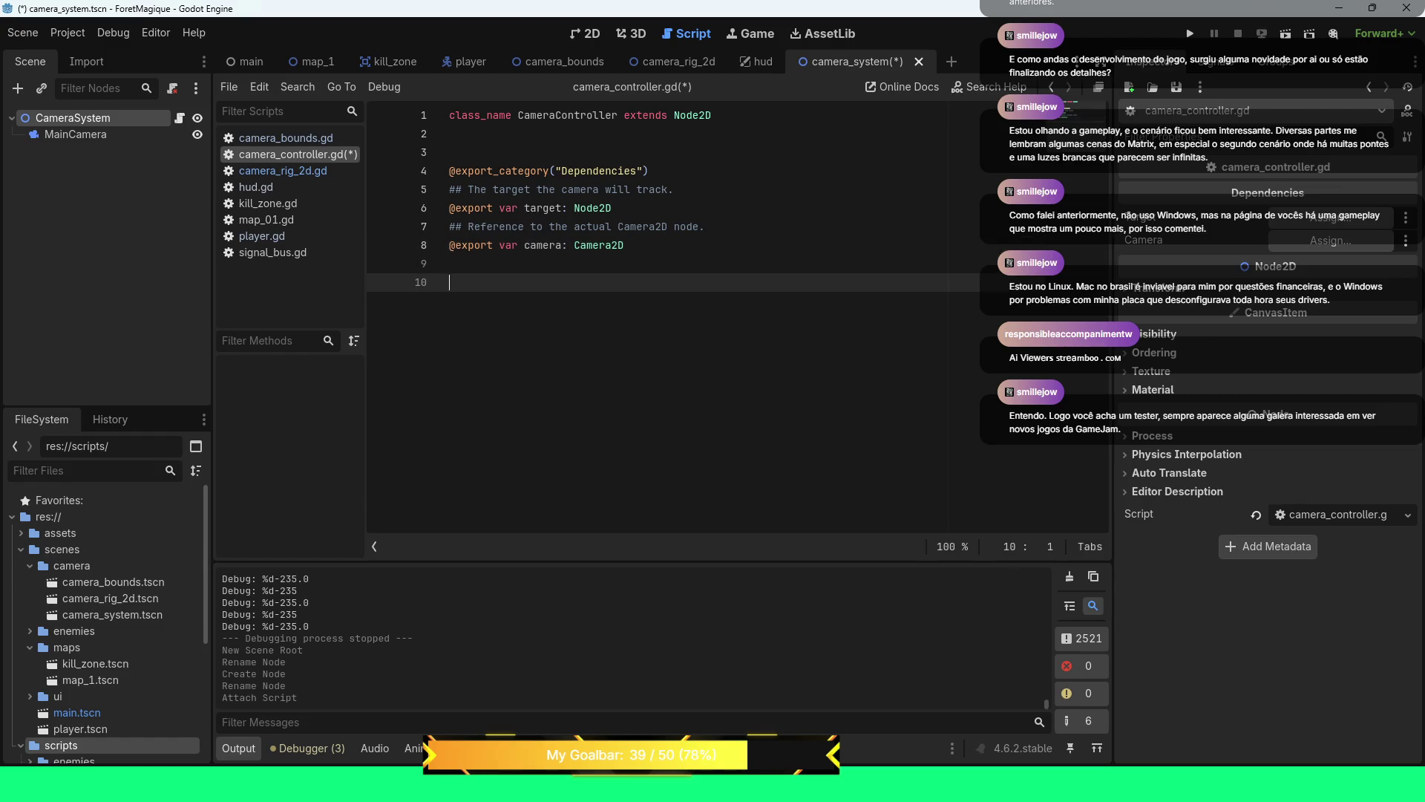
pyautogui.write('@expo')
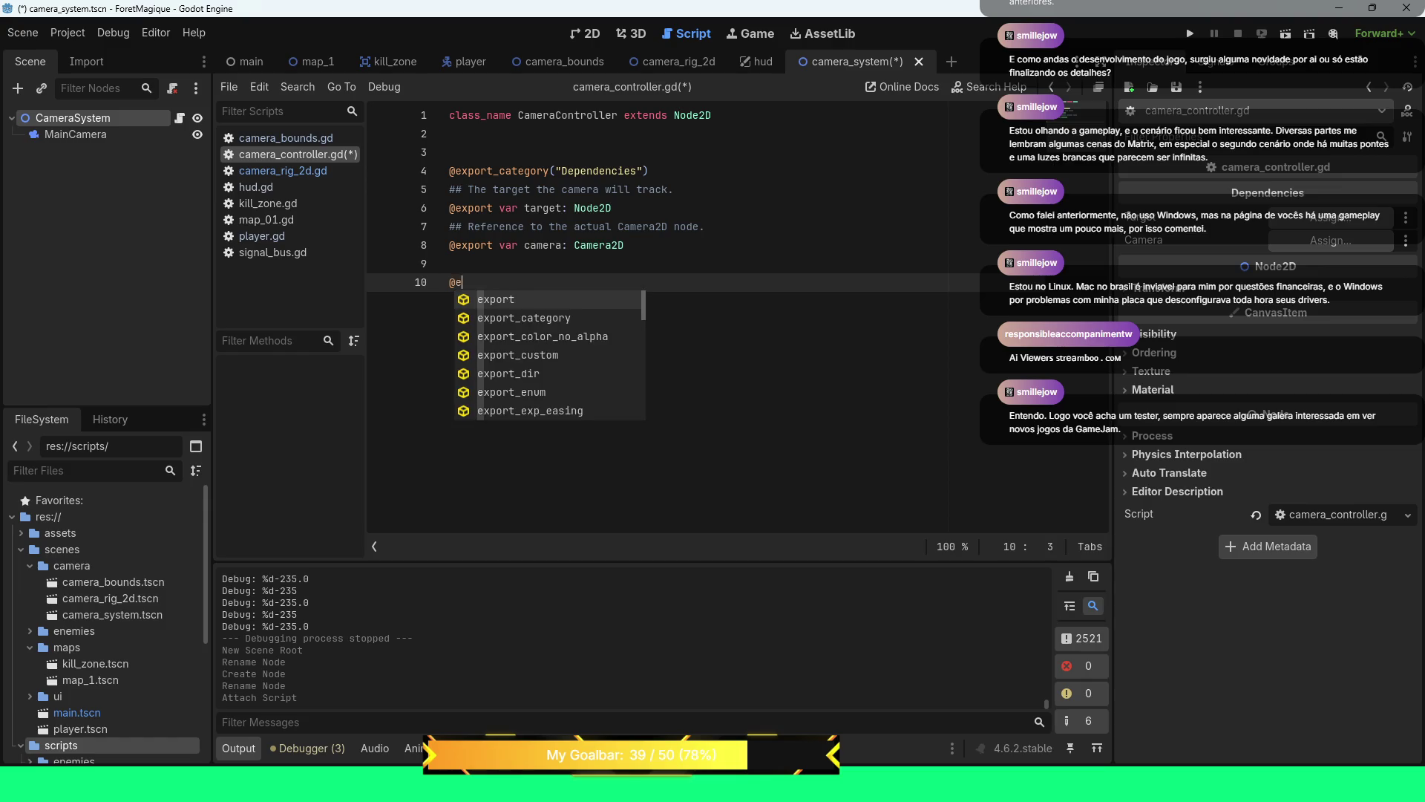
pyautogui.press('Down')
pyautogui.press('Return')
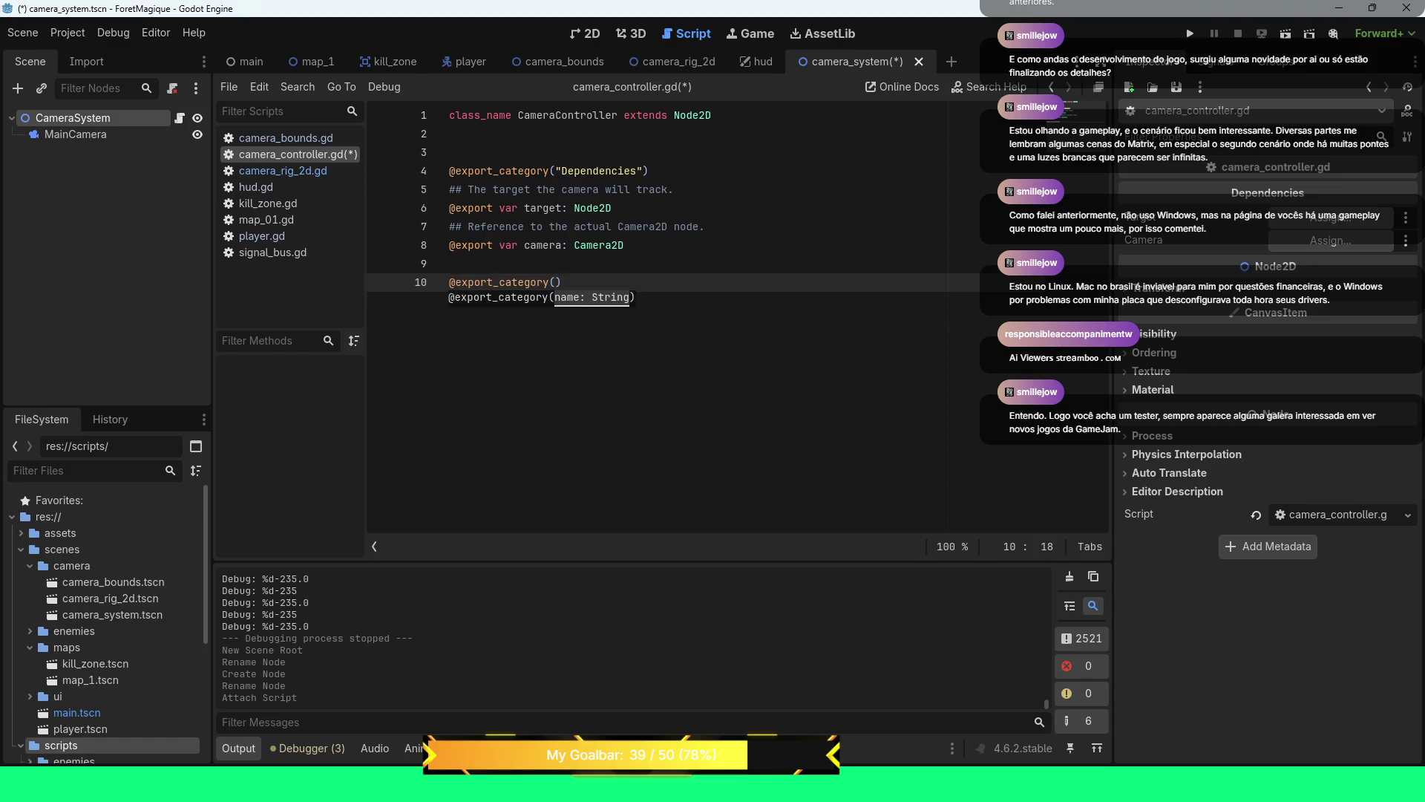
pyautogui.write('"Horizontal Trac')
pyautogui.write('king ')
pyautogui.write('(')
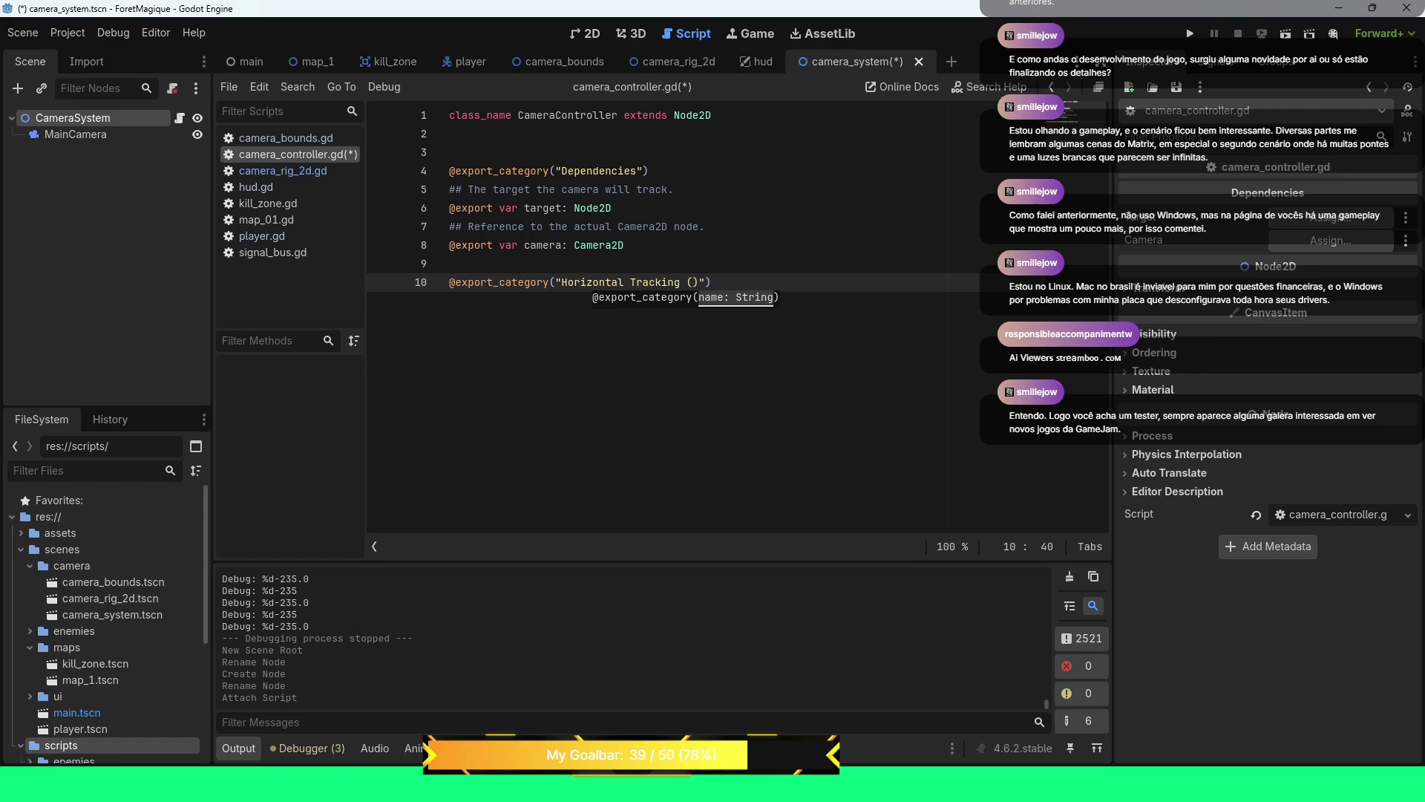
pyautogui.write('Dead Zone')
pyautogui.press('End')
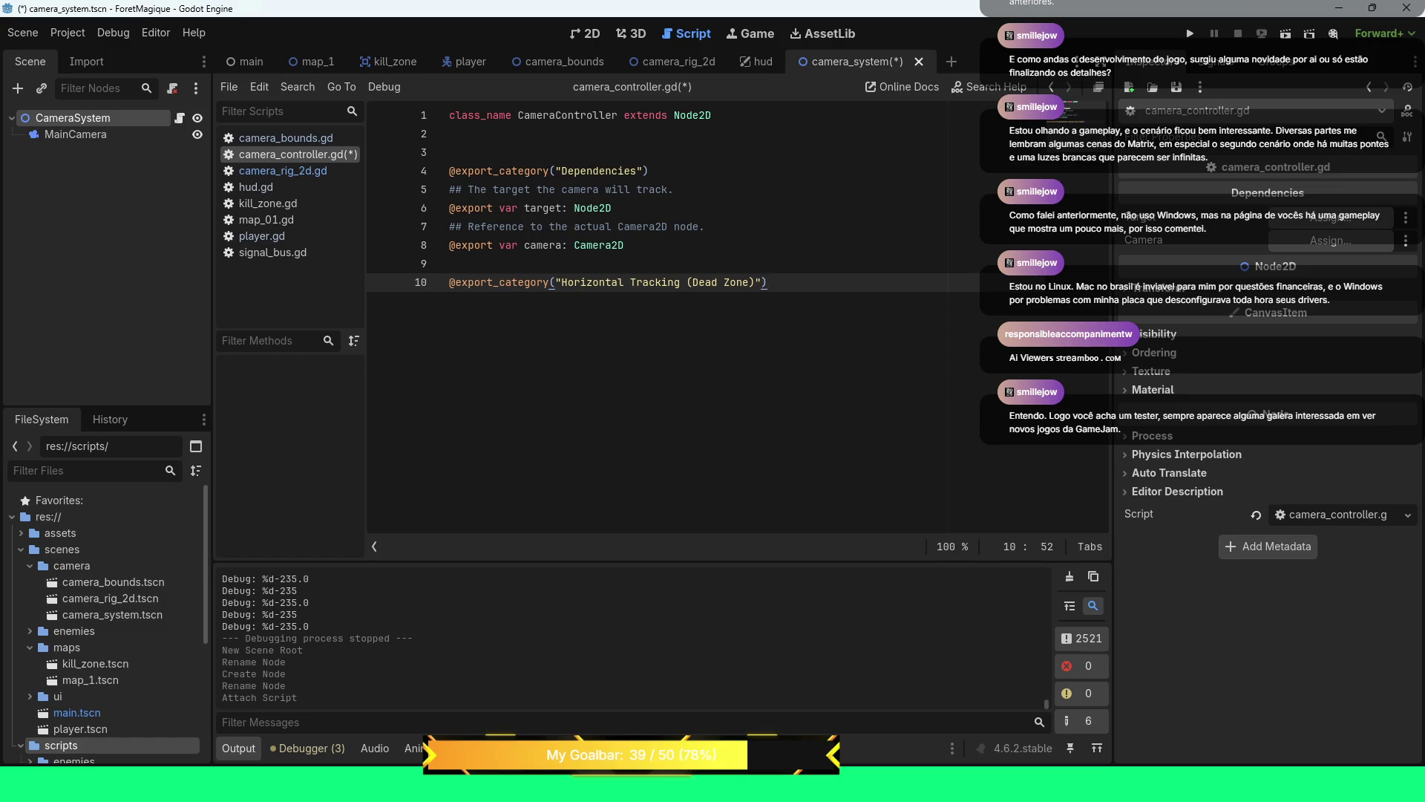
pyautogui.press('Return')
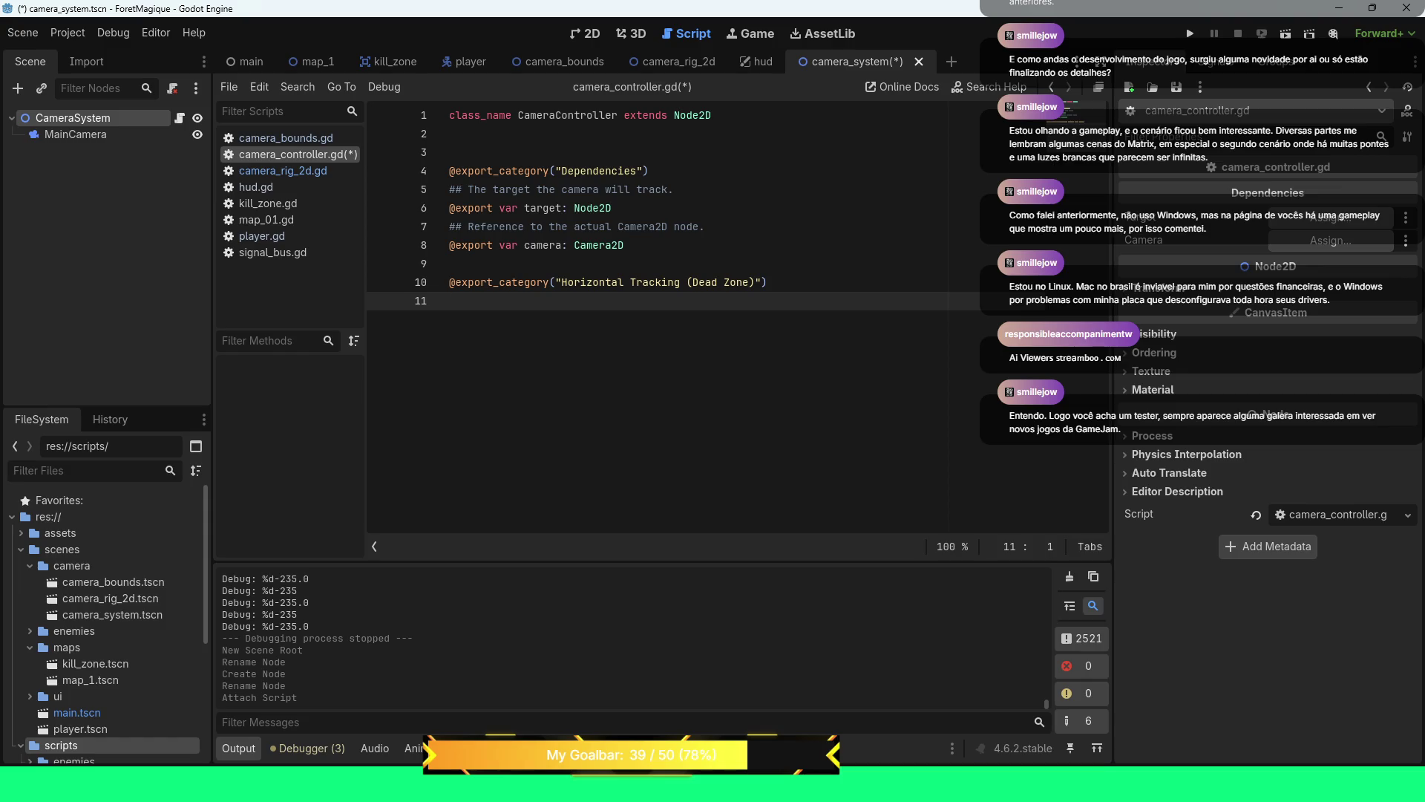
pyautogui.write('## ')
pyautogui.write('How far the player can move ')
pyautogui.write('horizontall')
pyautogui.write('y ')
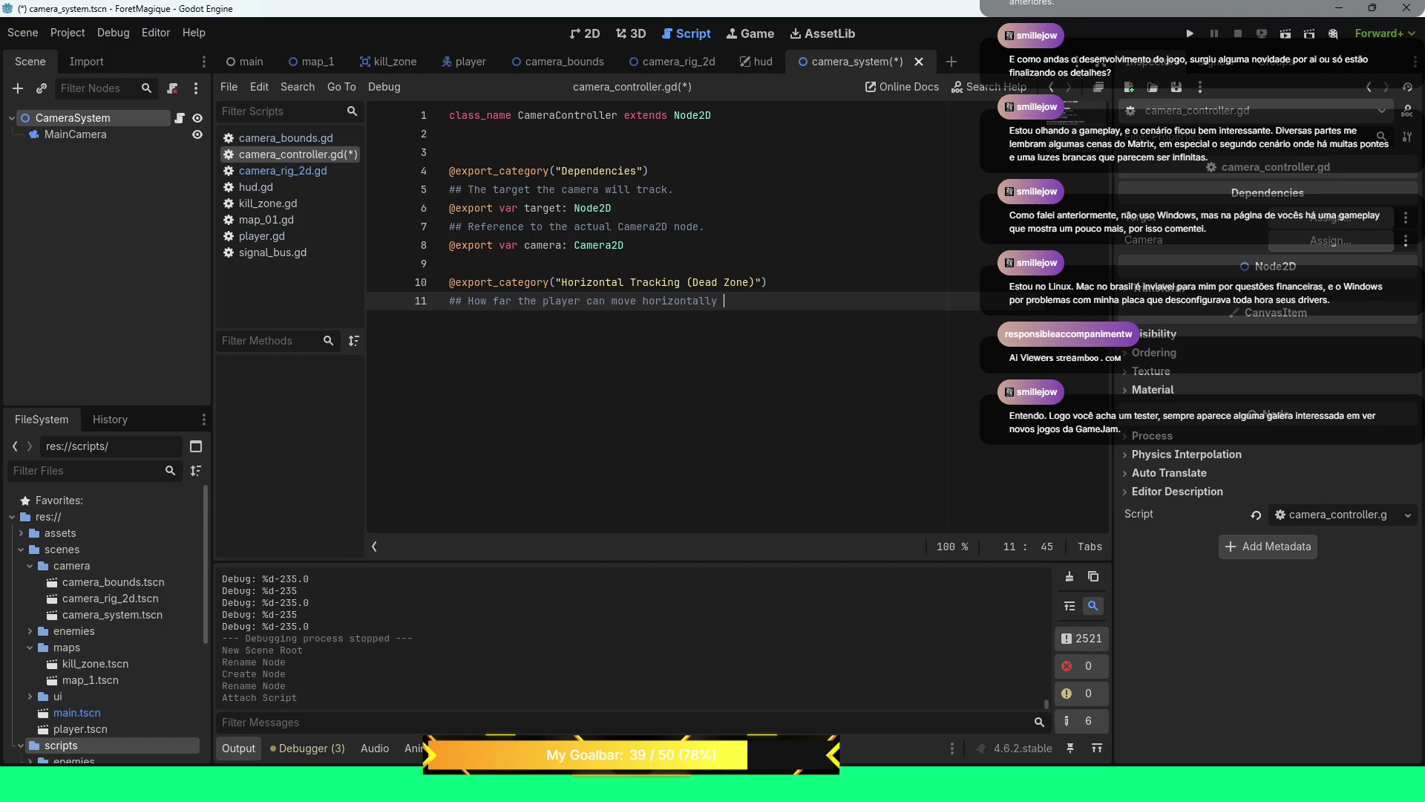
pyautogui.write('before the camera ')
pyautogui.write('pushes forwa')
pyautogui.write('rd')
pyautogui.press('Return')
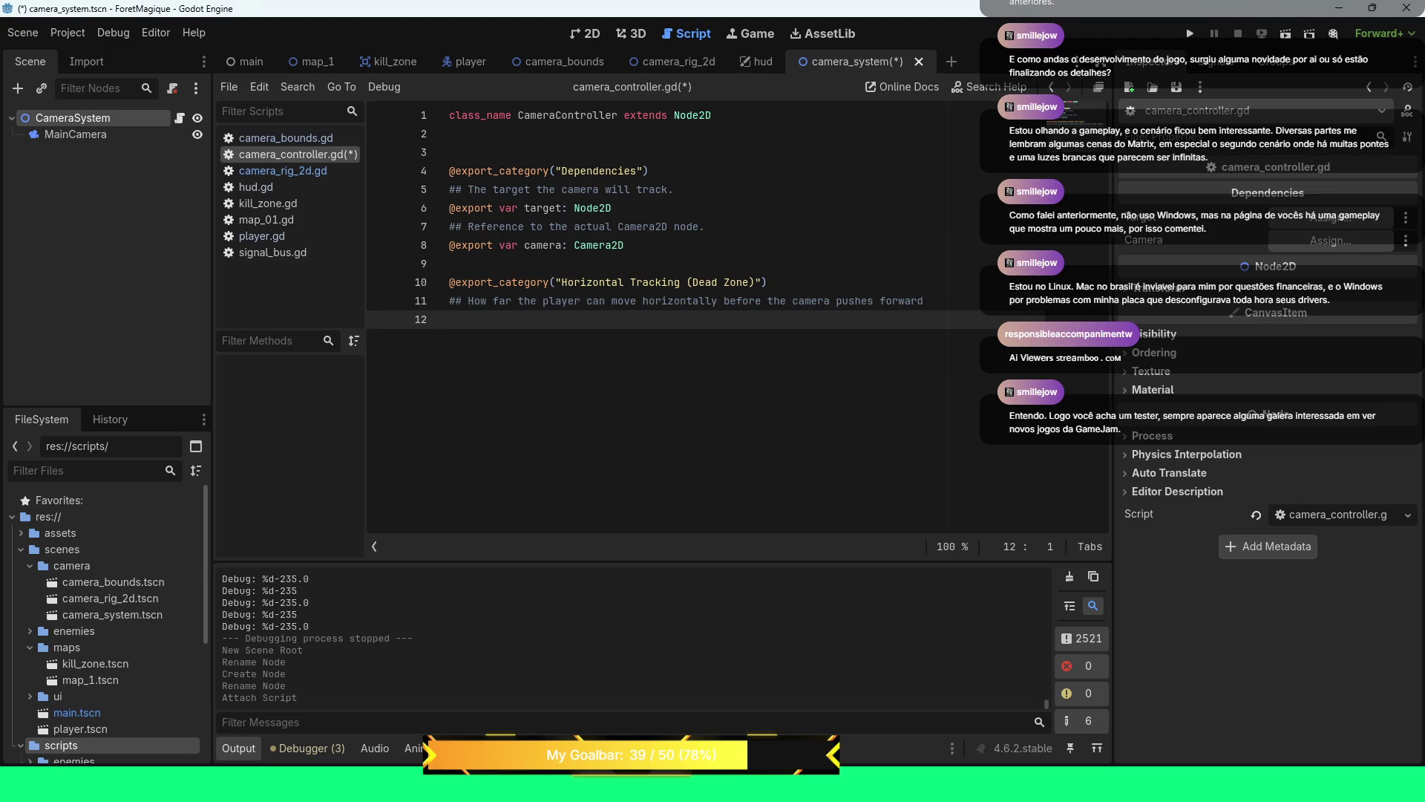
pyautogui.write('@expo')
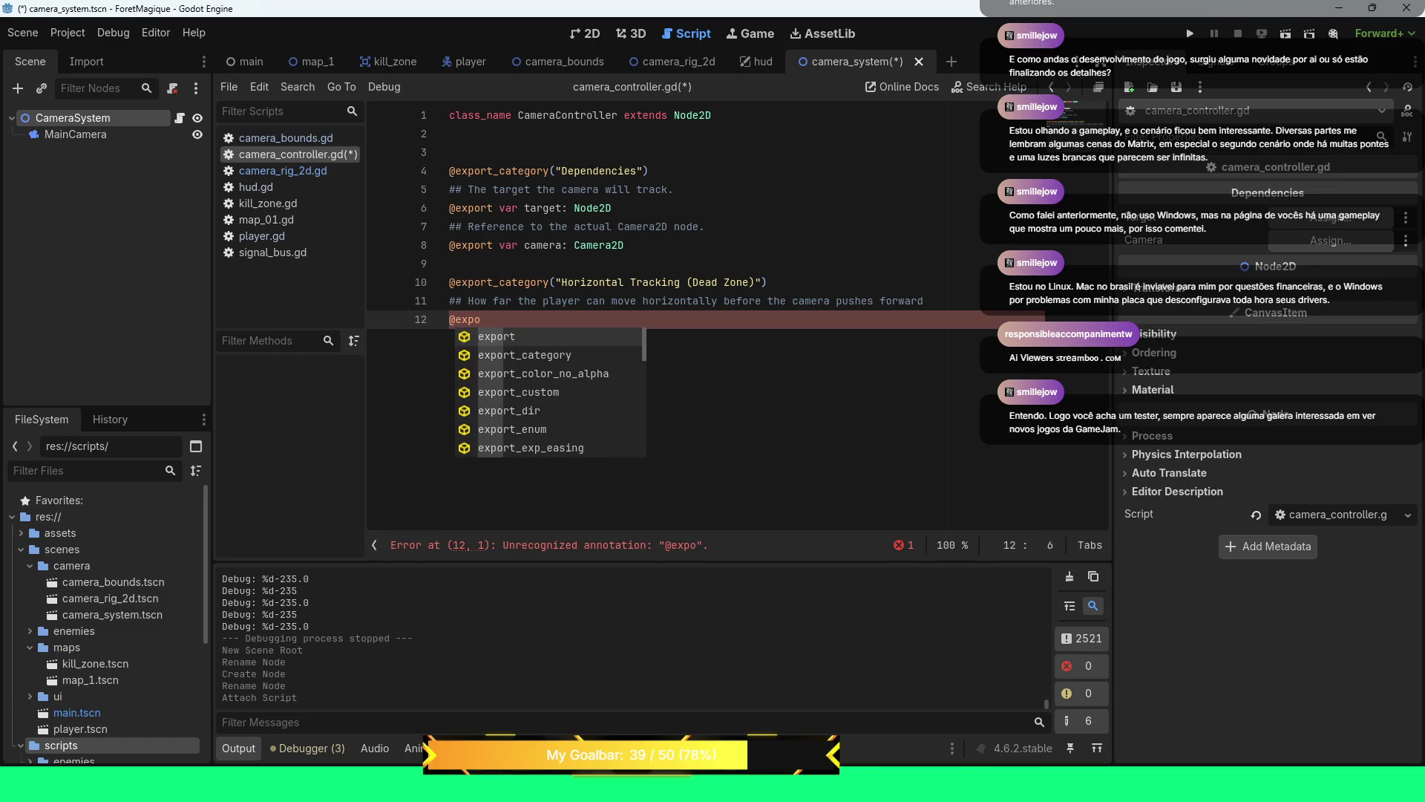
pyautogui.write('rt')
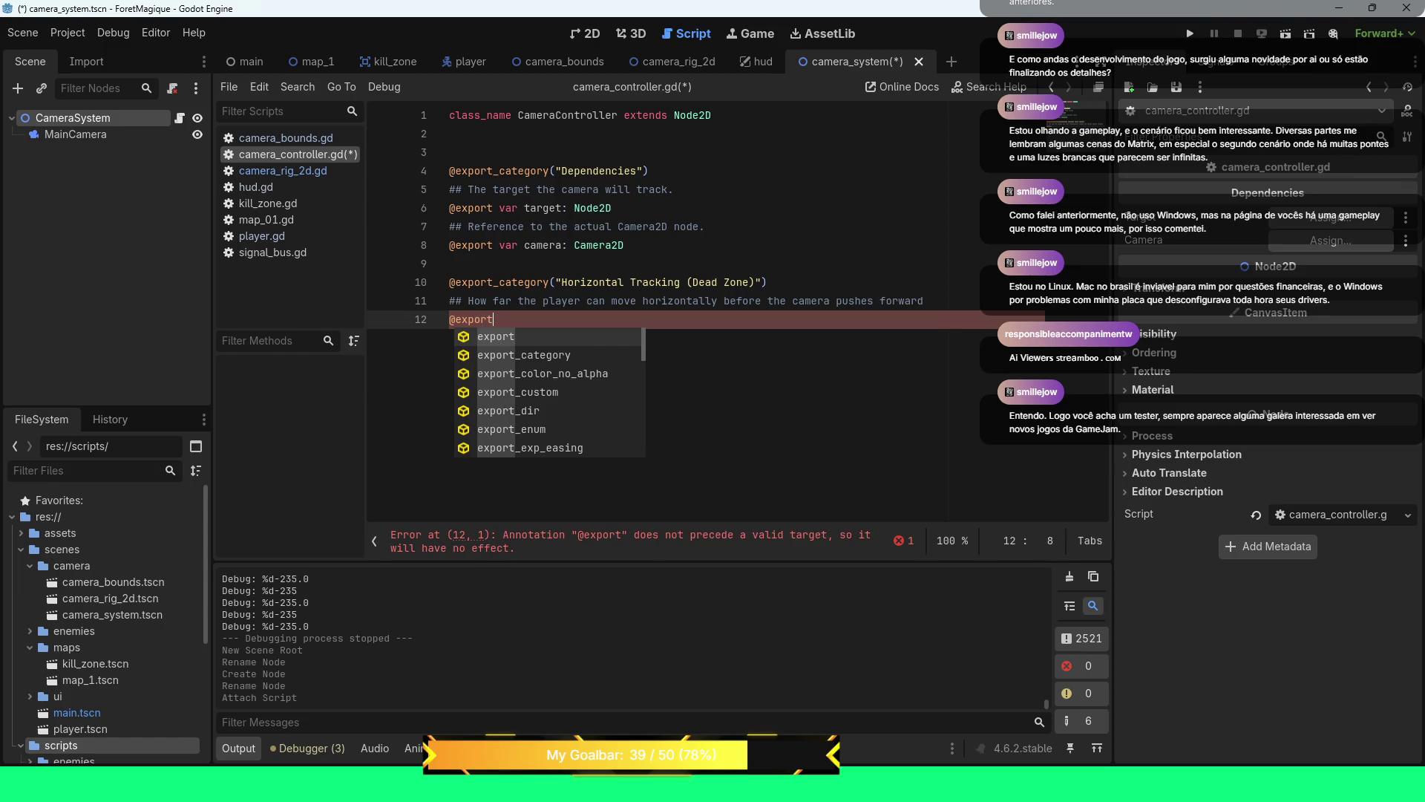
pyautogui.write('_r')
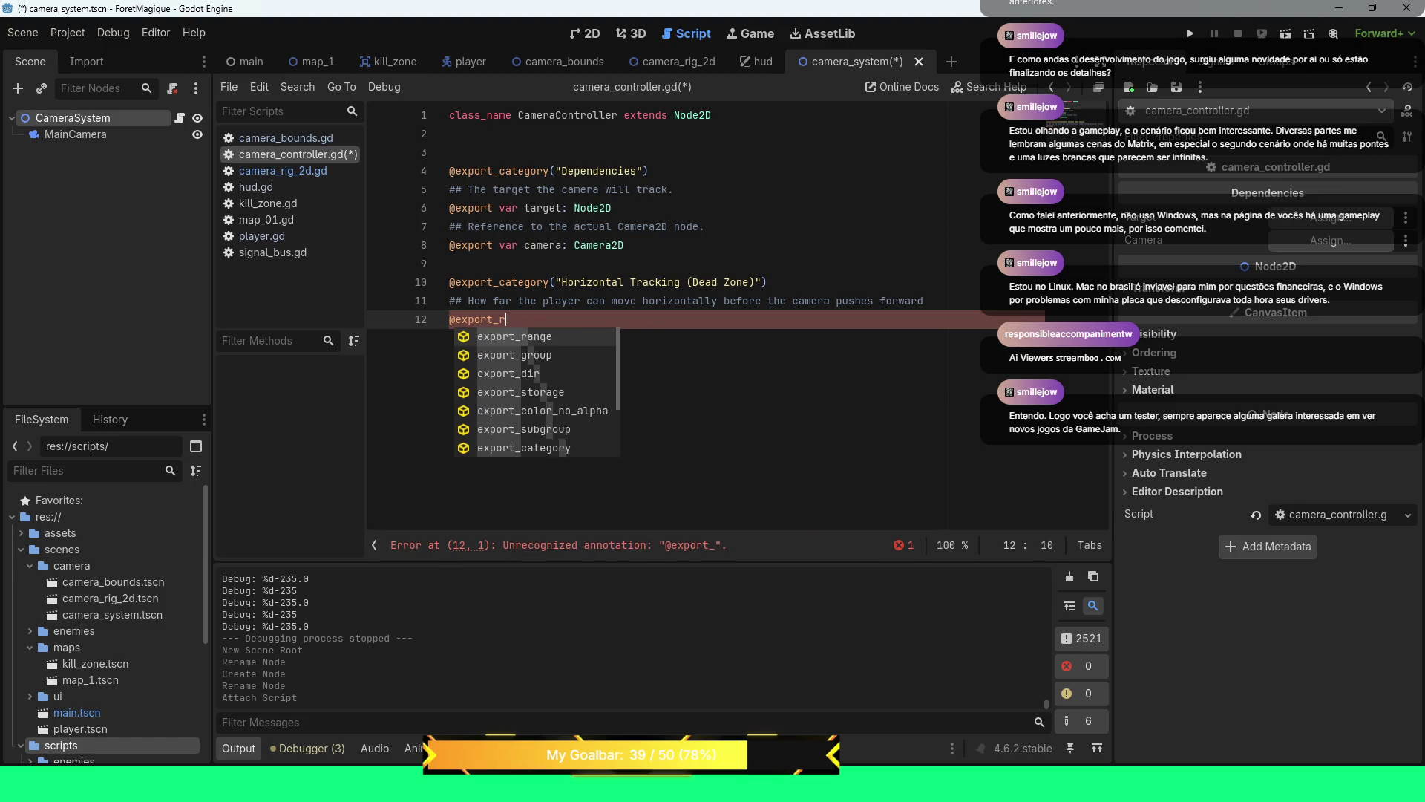
pyautogui.press('Return')
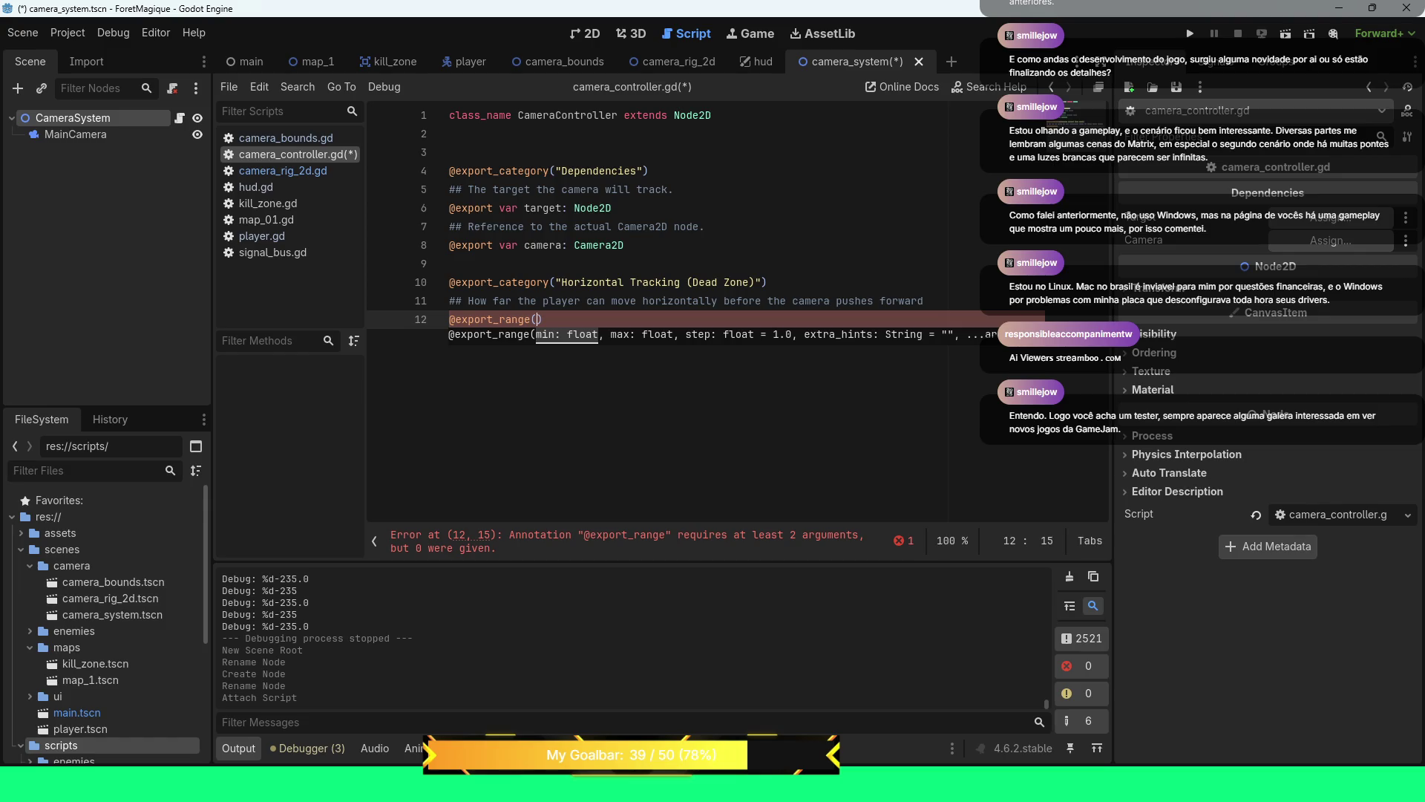
pyautogui.write('10.0')
pyautogui.write(', 500')
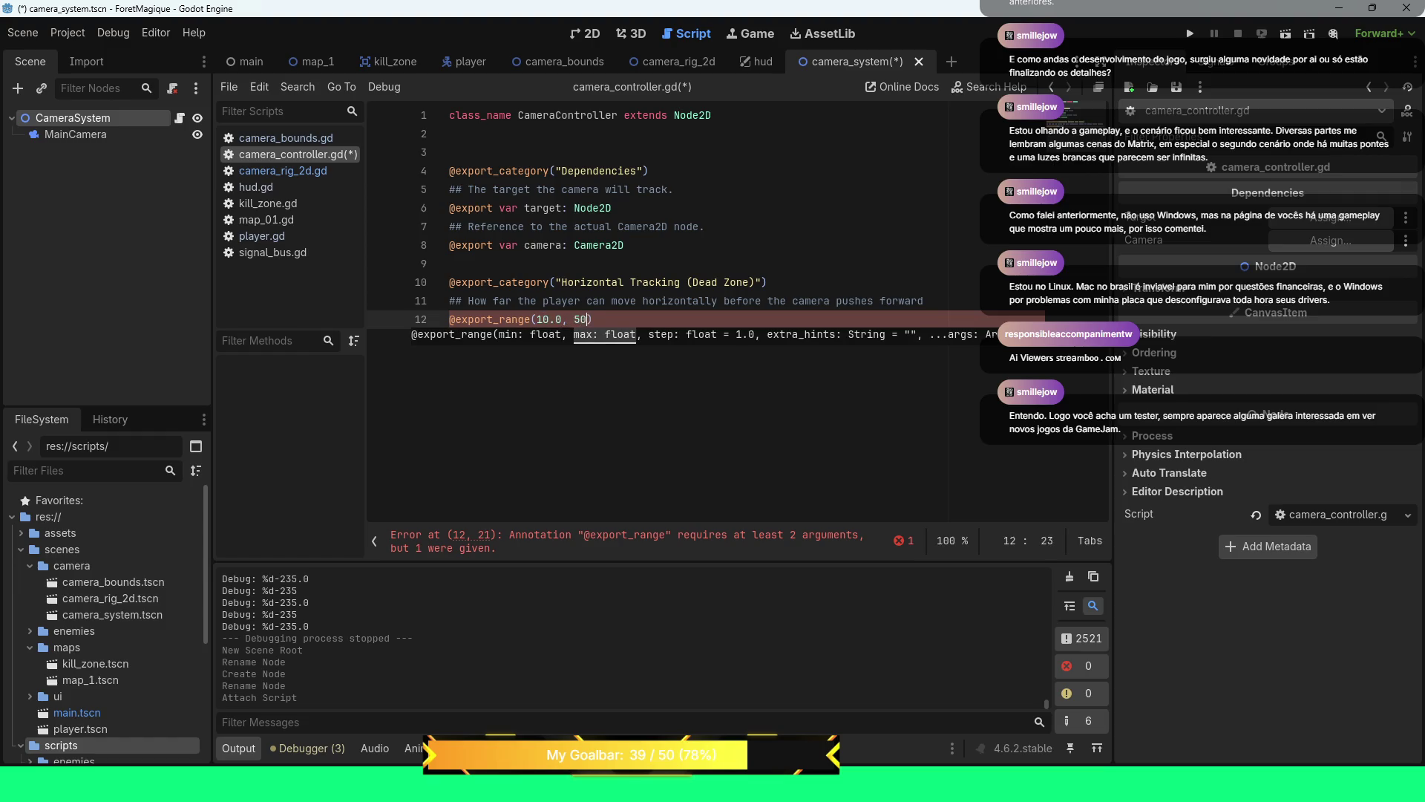
pyautogui.write('.0, ')
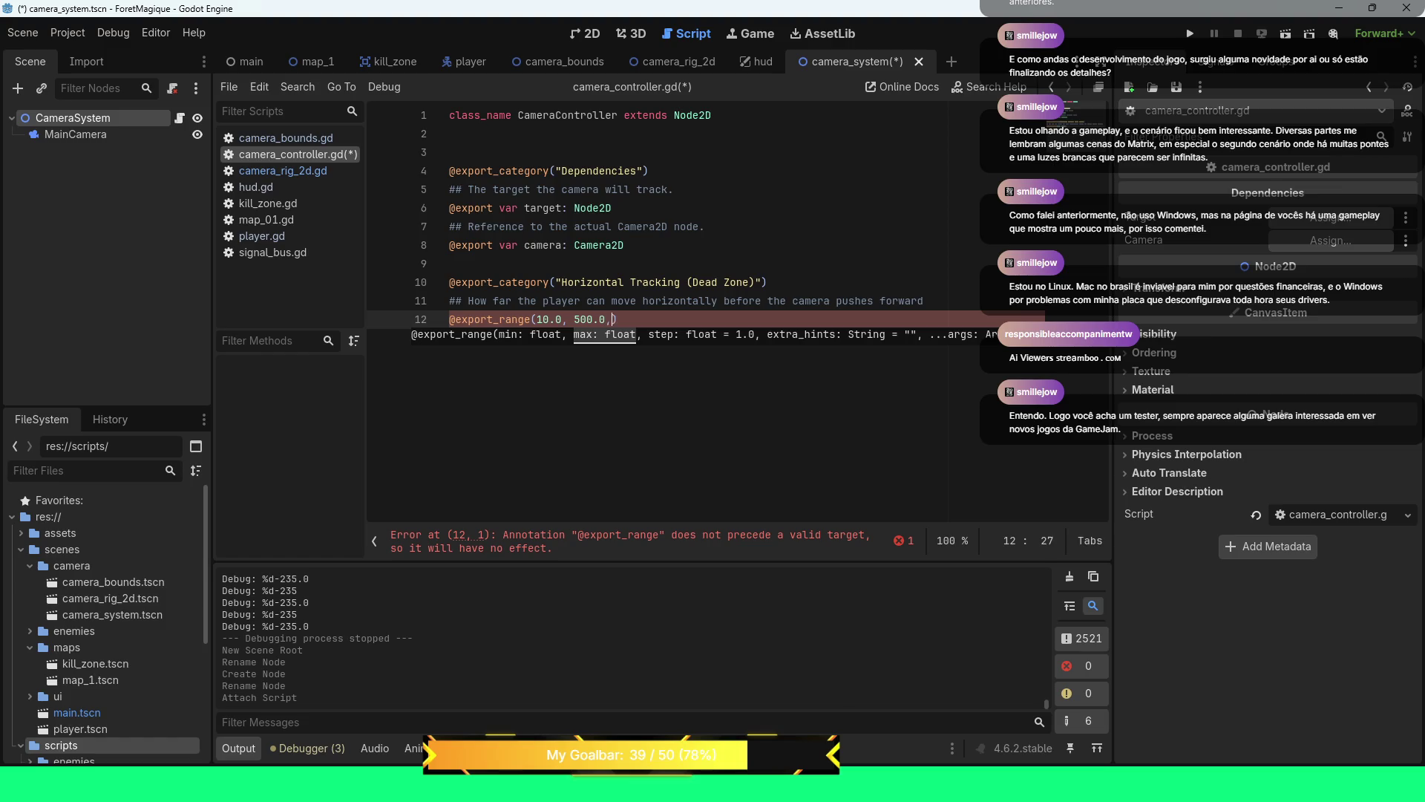
pyautogui.write('1.0)')
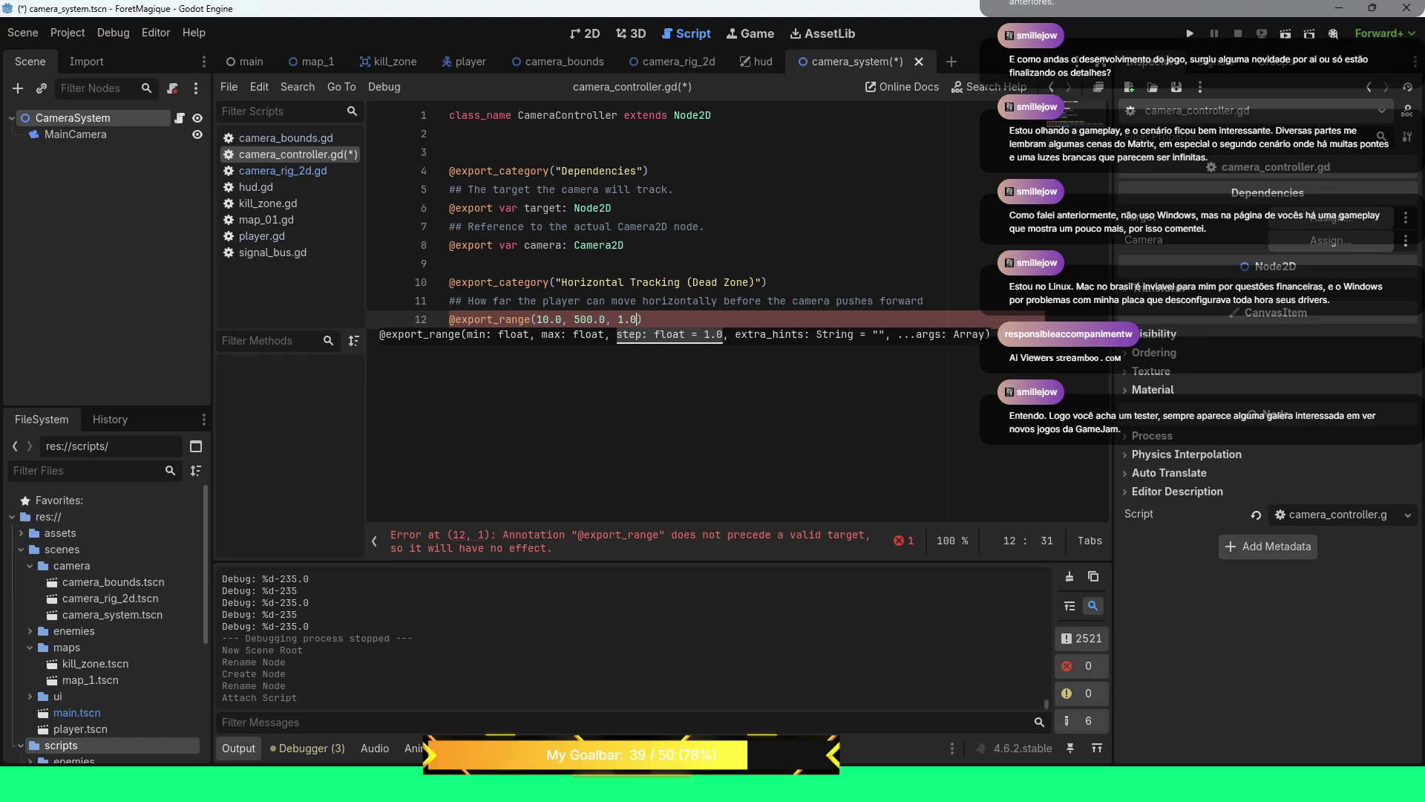
pyautogui.write(' var ')
pyautogui.write('horizontal')
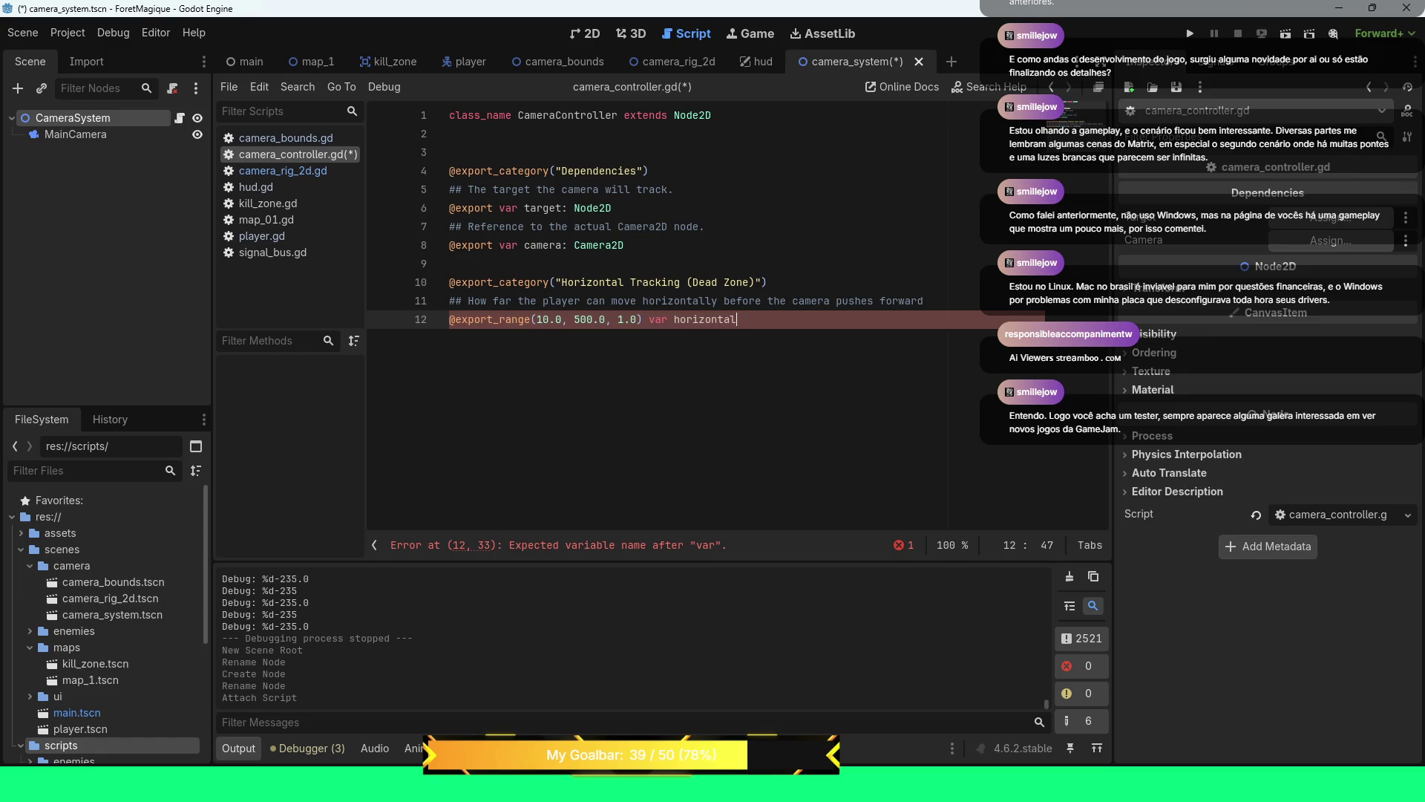
pyautogui.write('_dead_zone: float = 100.0')
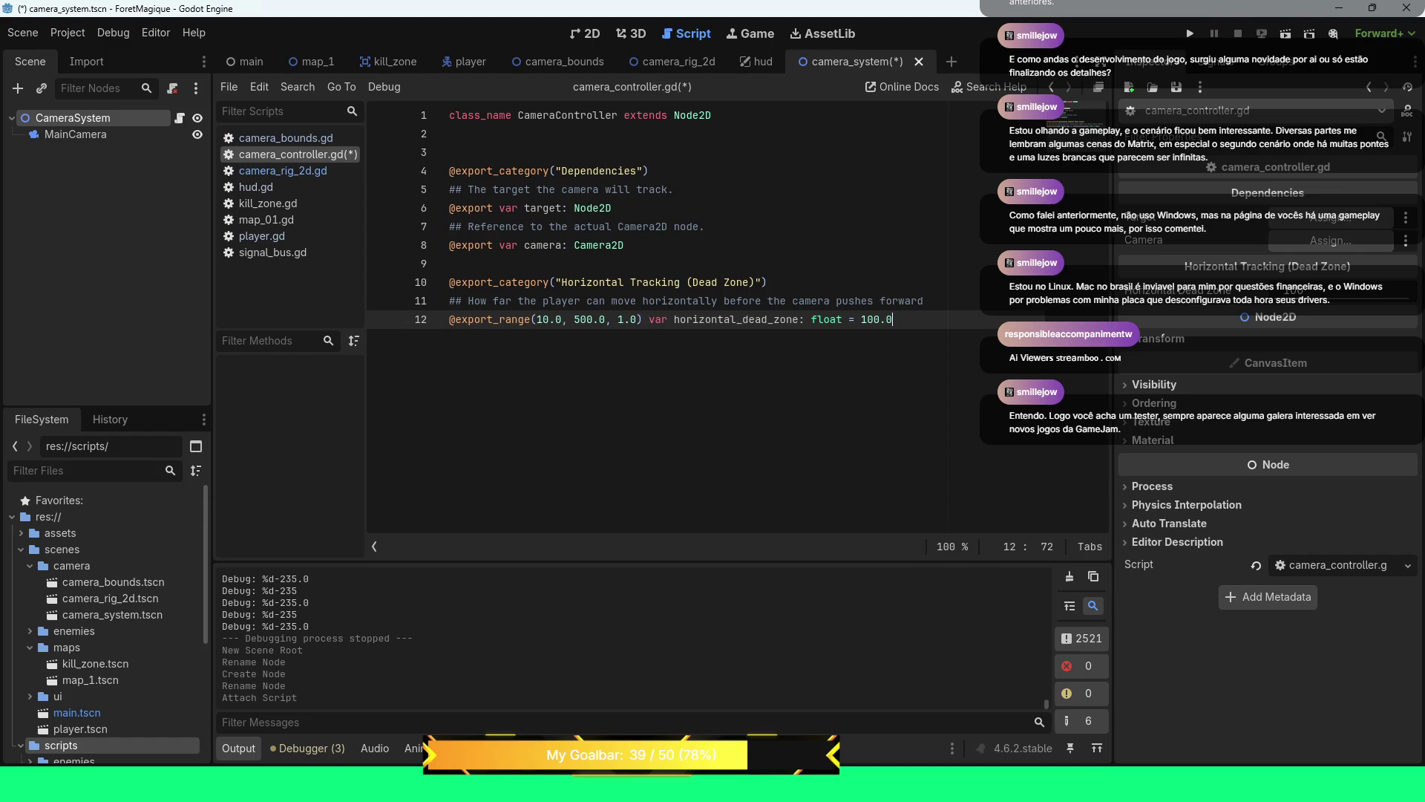
pyautogui.press('Return')
pyautogui.write('## ')
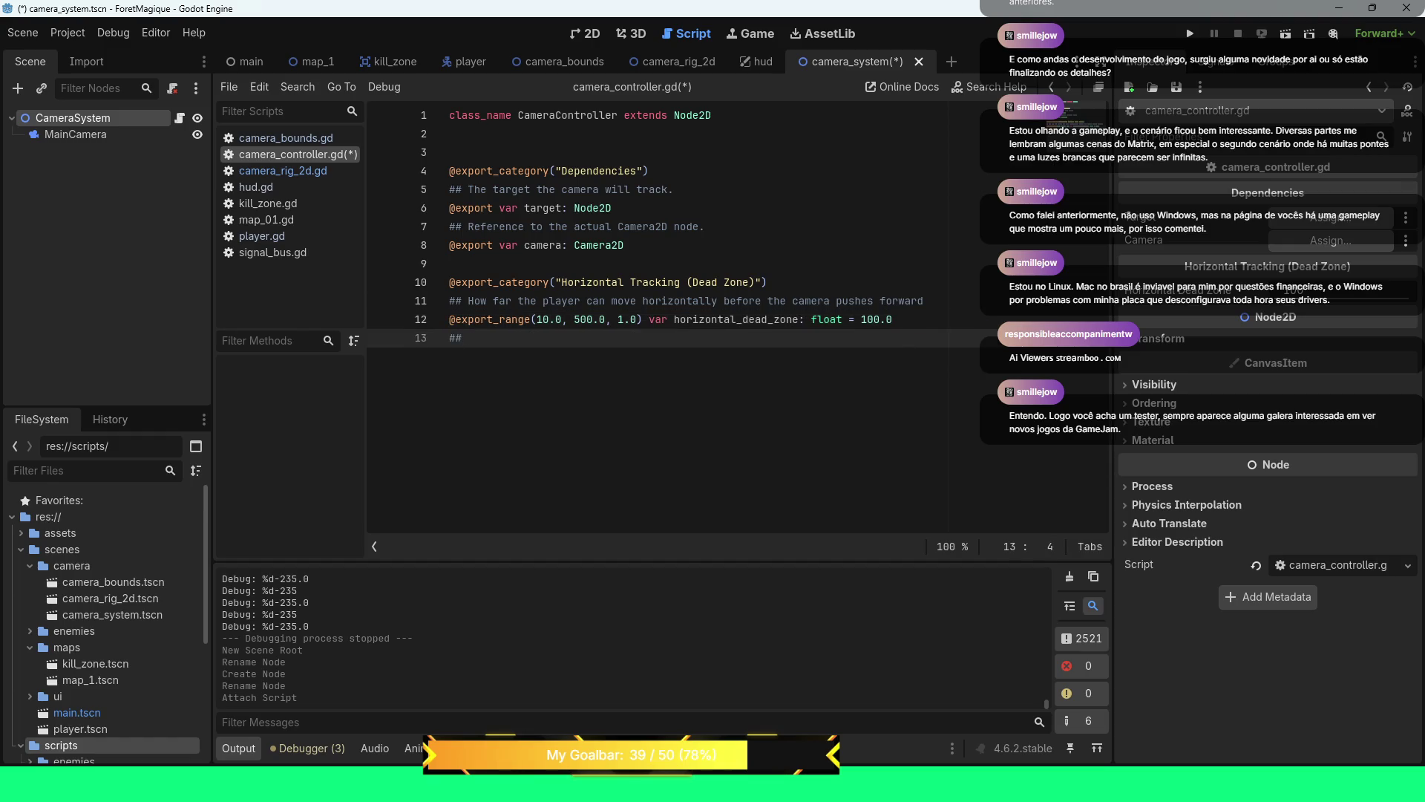
pyautogui.write('S')
pyautogui.write('moothness')
pyautogui.write(' of horizontal ')
pyautogui.write('tracking. Lower is slower/')
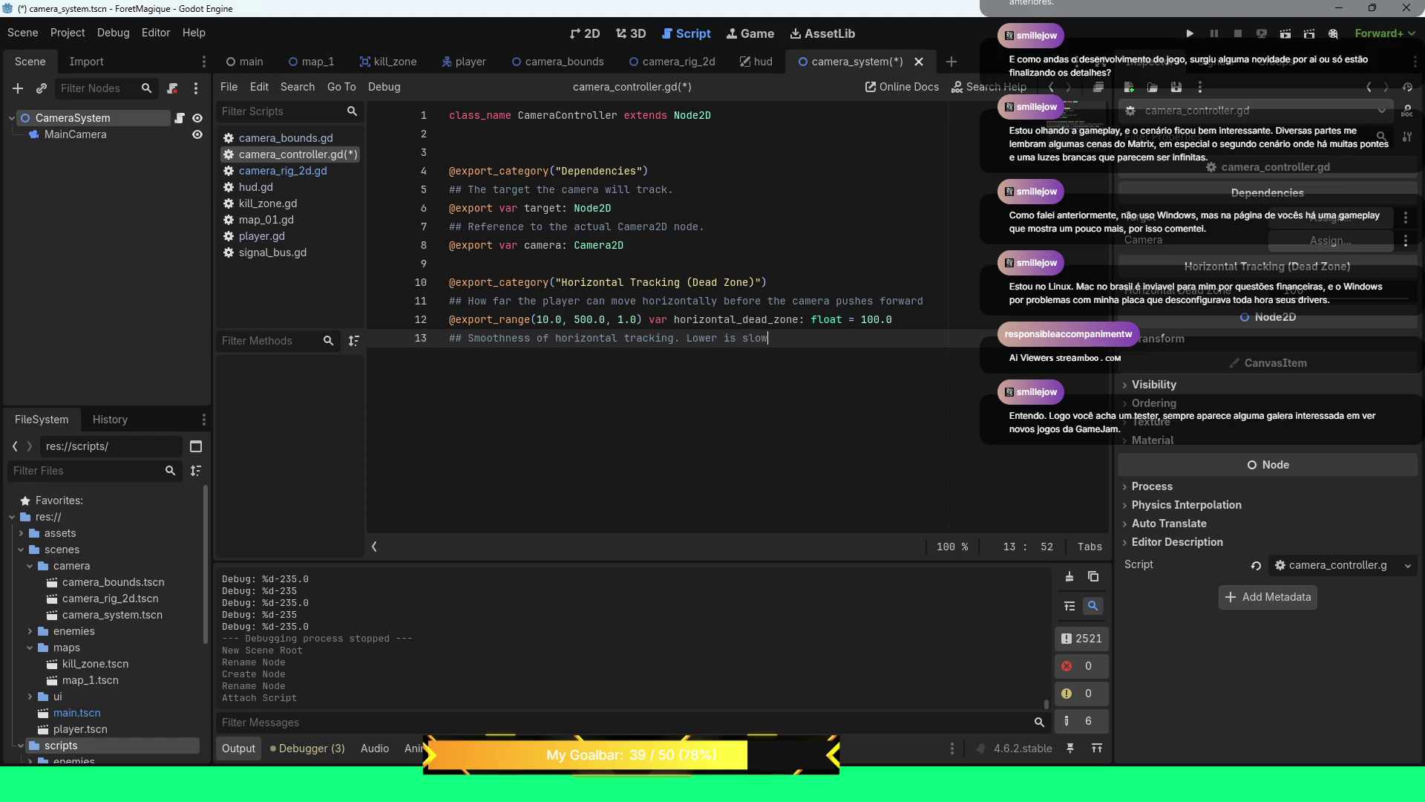
pyautogui.write('smoother.')
pyautogui.press('Return')
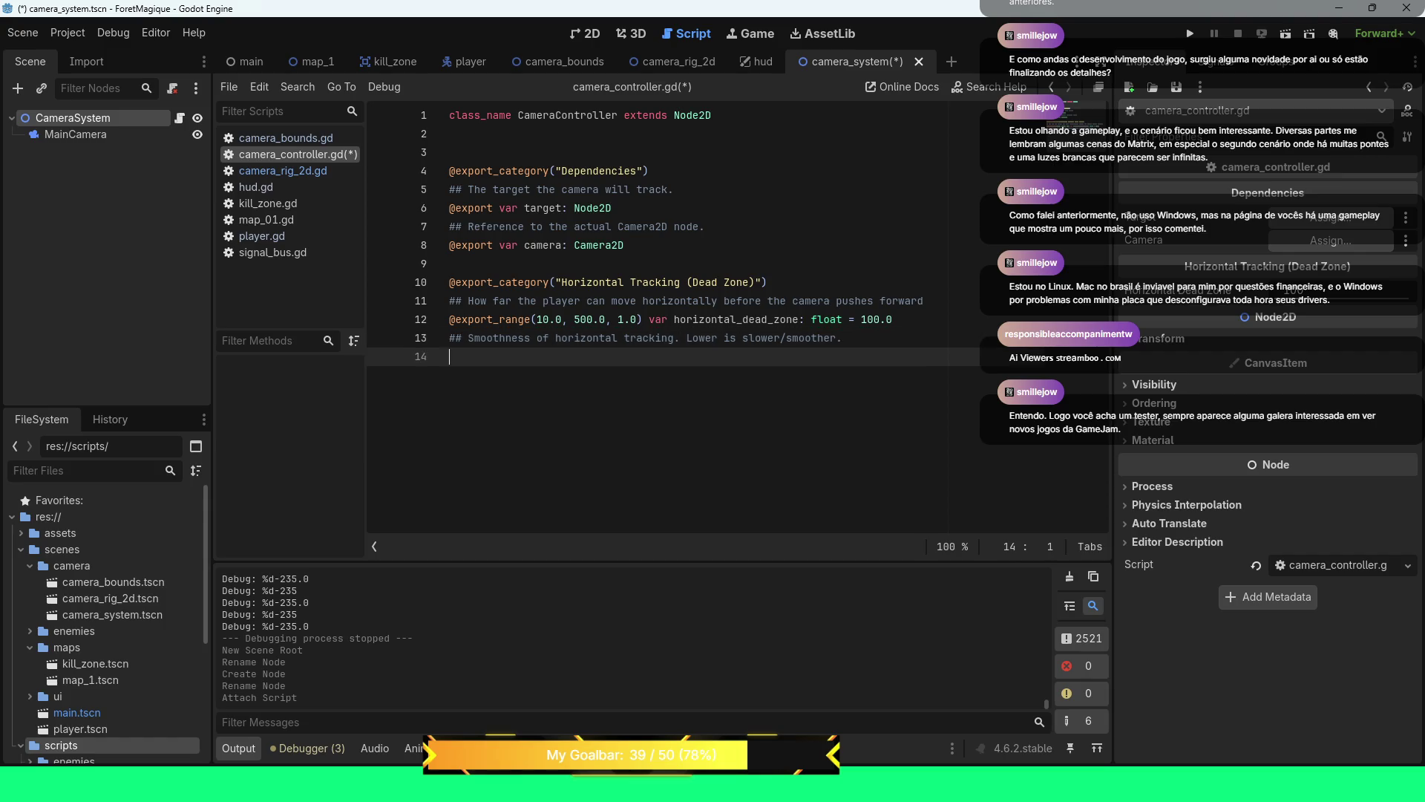
pyautogui.write('@')
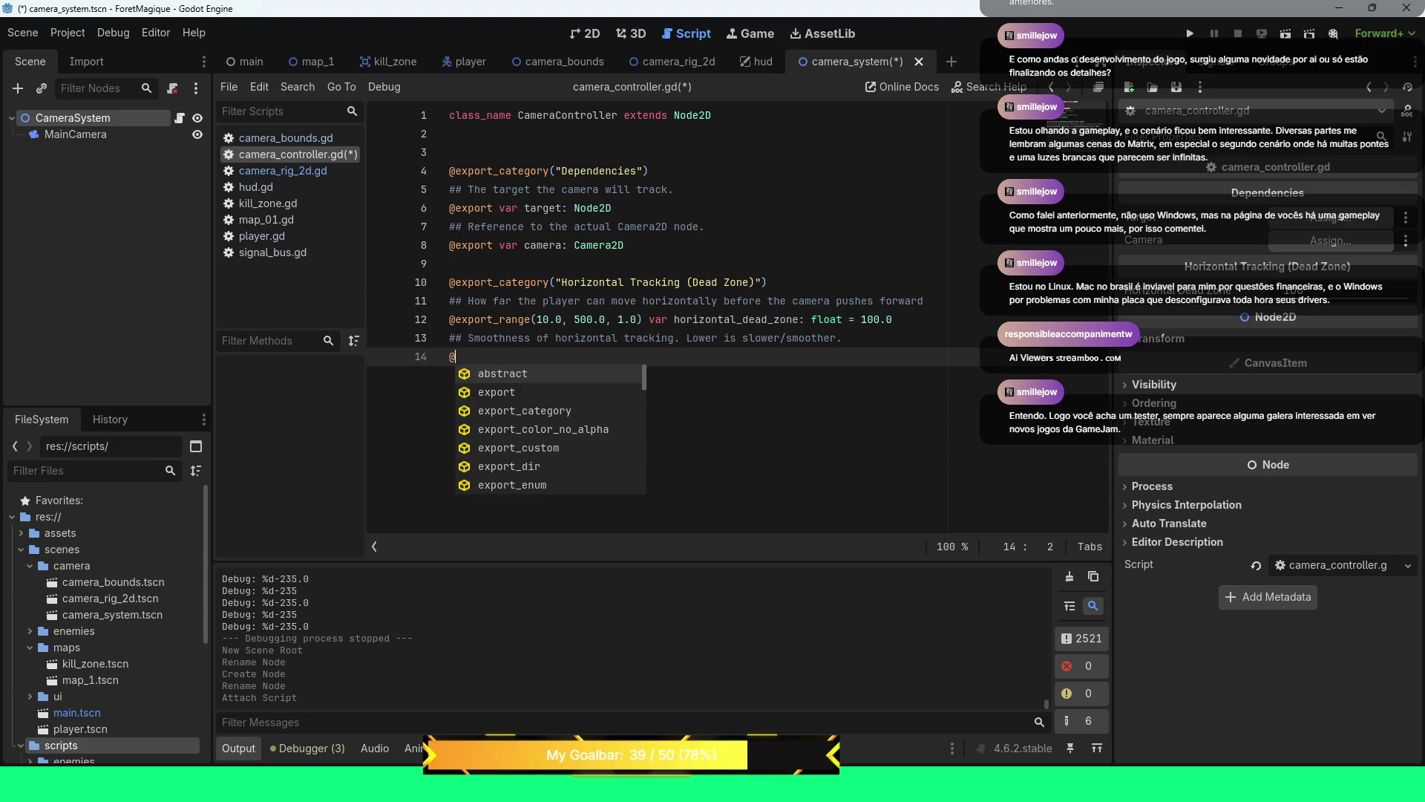
pyautogui.write('export_ra')
pyautogui.press('Return')
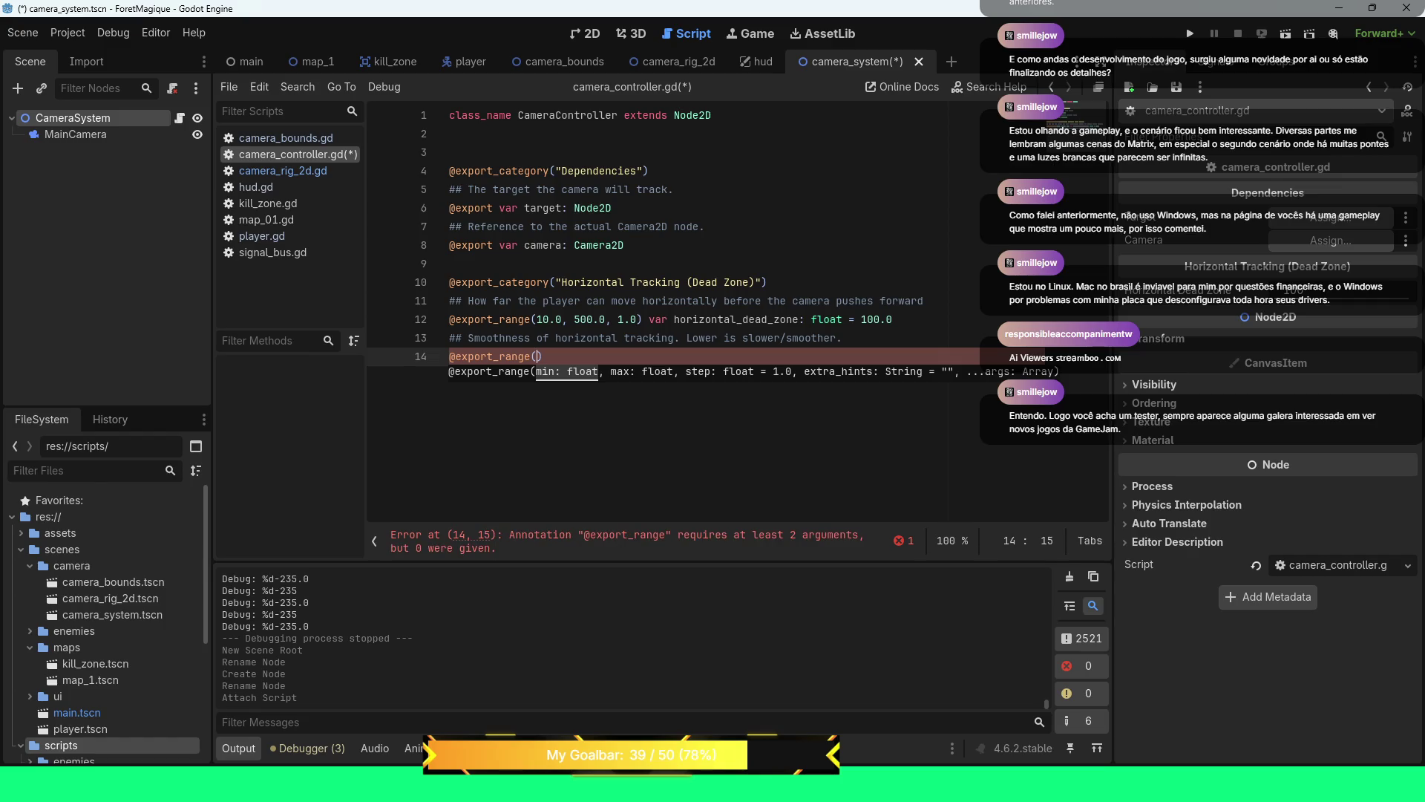
pyautogui.write('1.0')
pyautogui.write(', 20.')
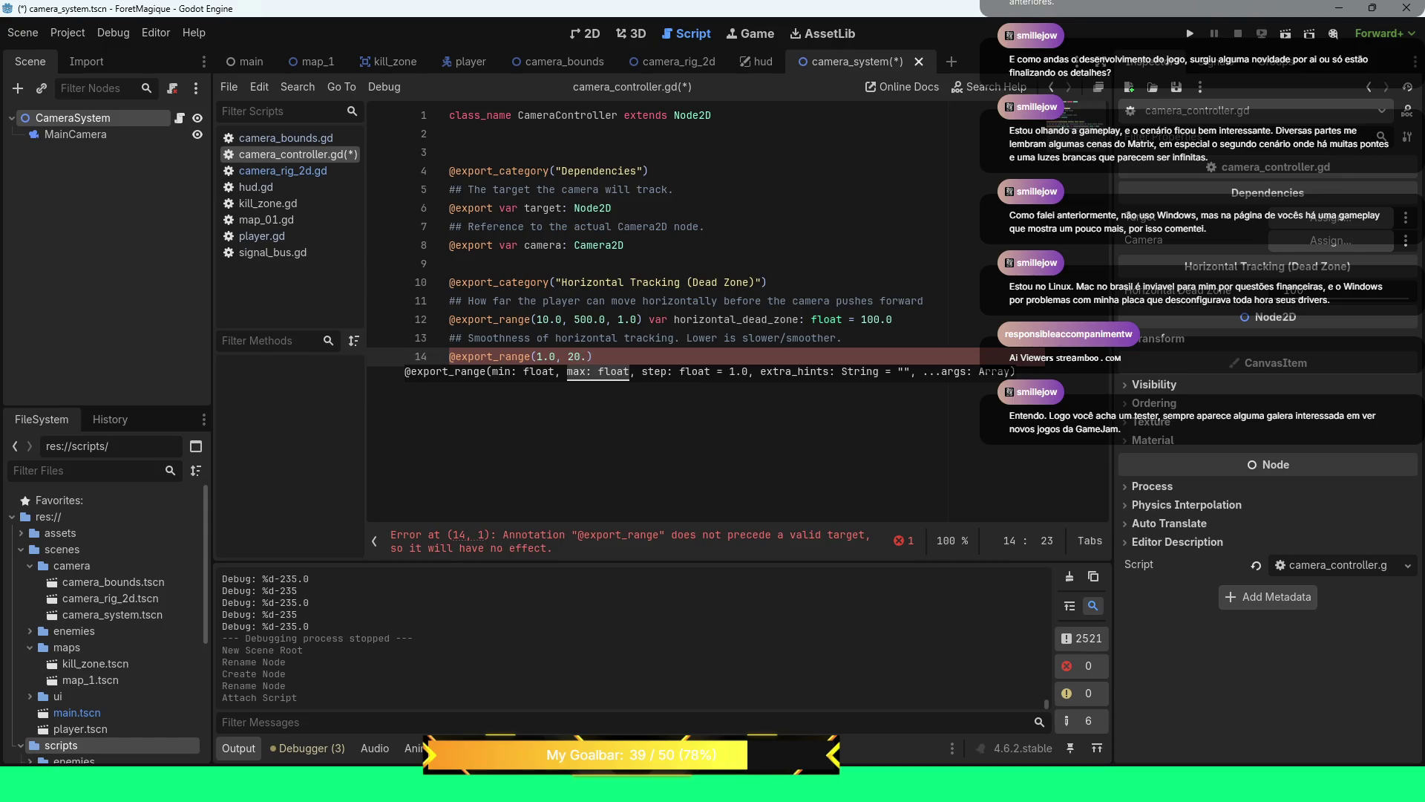
pyautogui.write('0, 0.1')
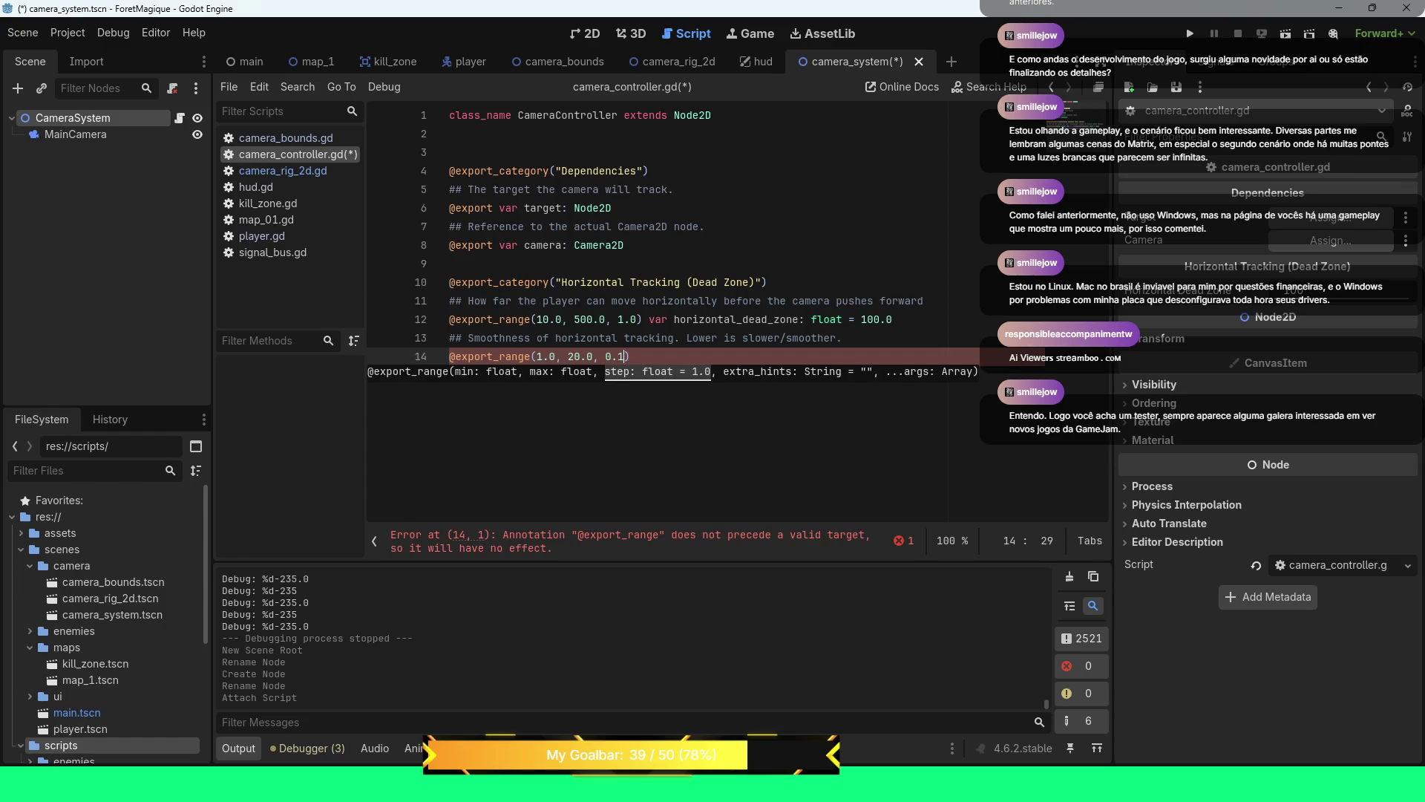
pyautogui.write(') var ')
pyautogui.write('horizontal_smooth_')
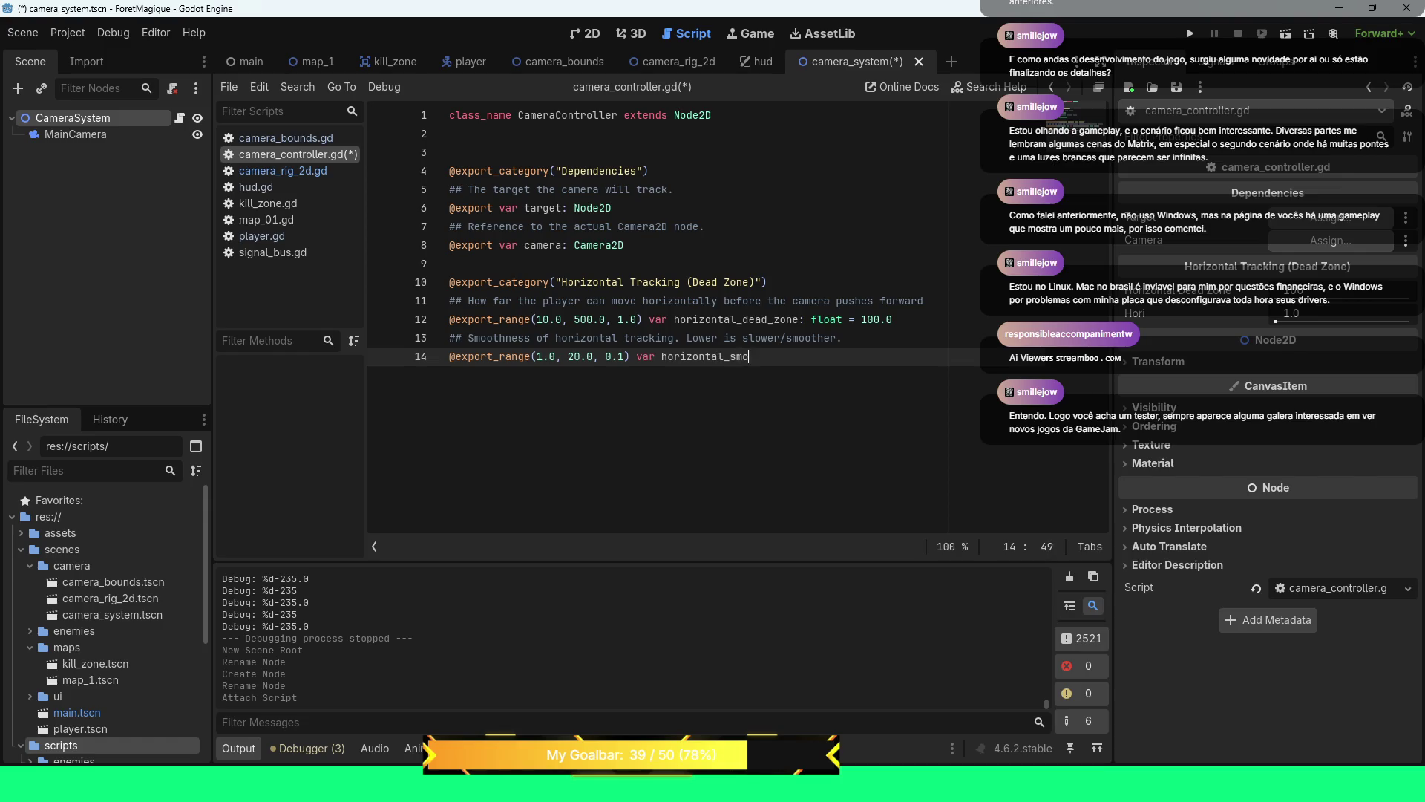
pyautogui.write('speed: ')
pyautogui.write('float = 8.0')
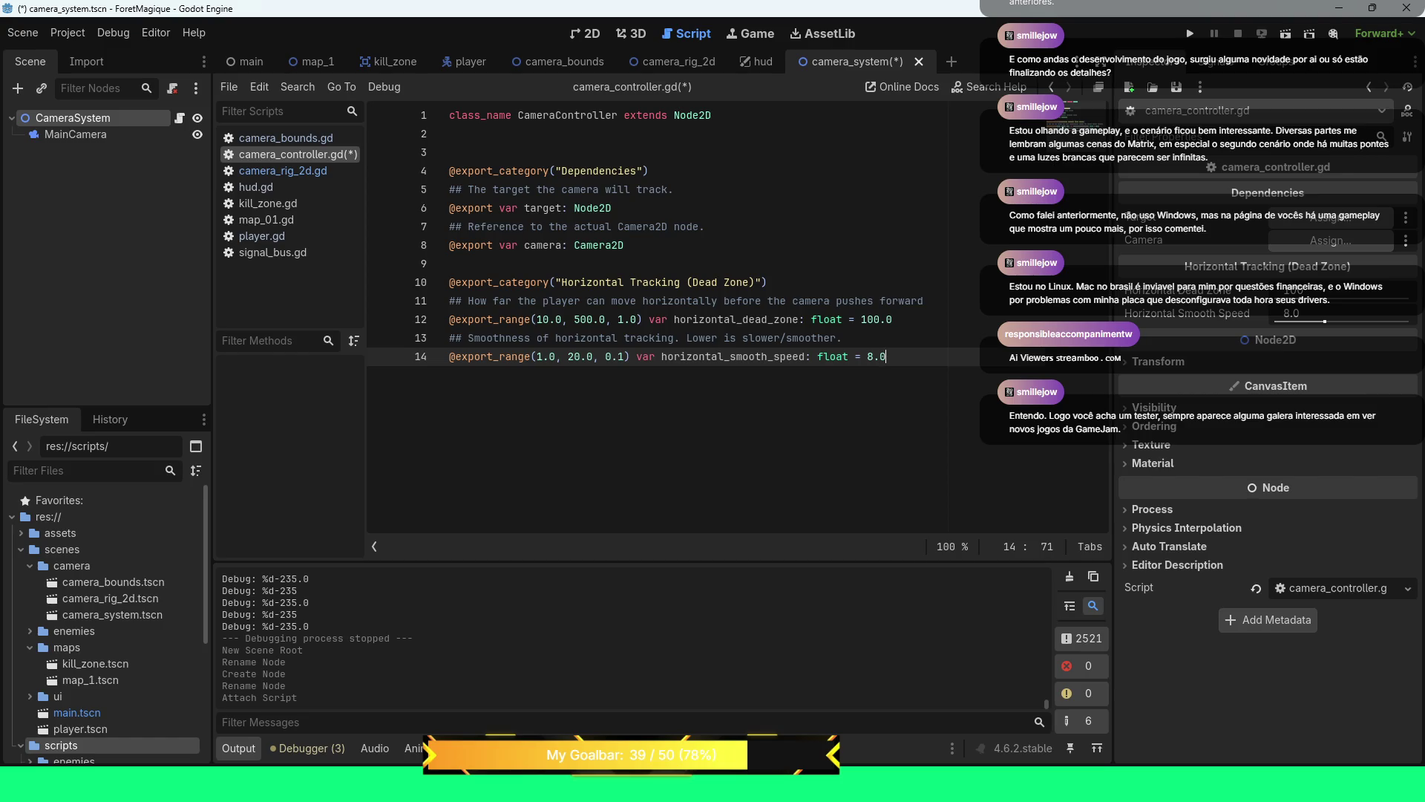
pyautogui.press('Return')
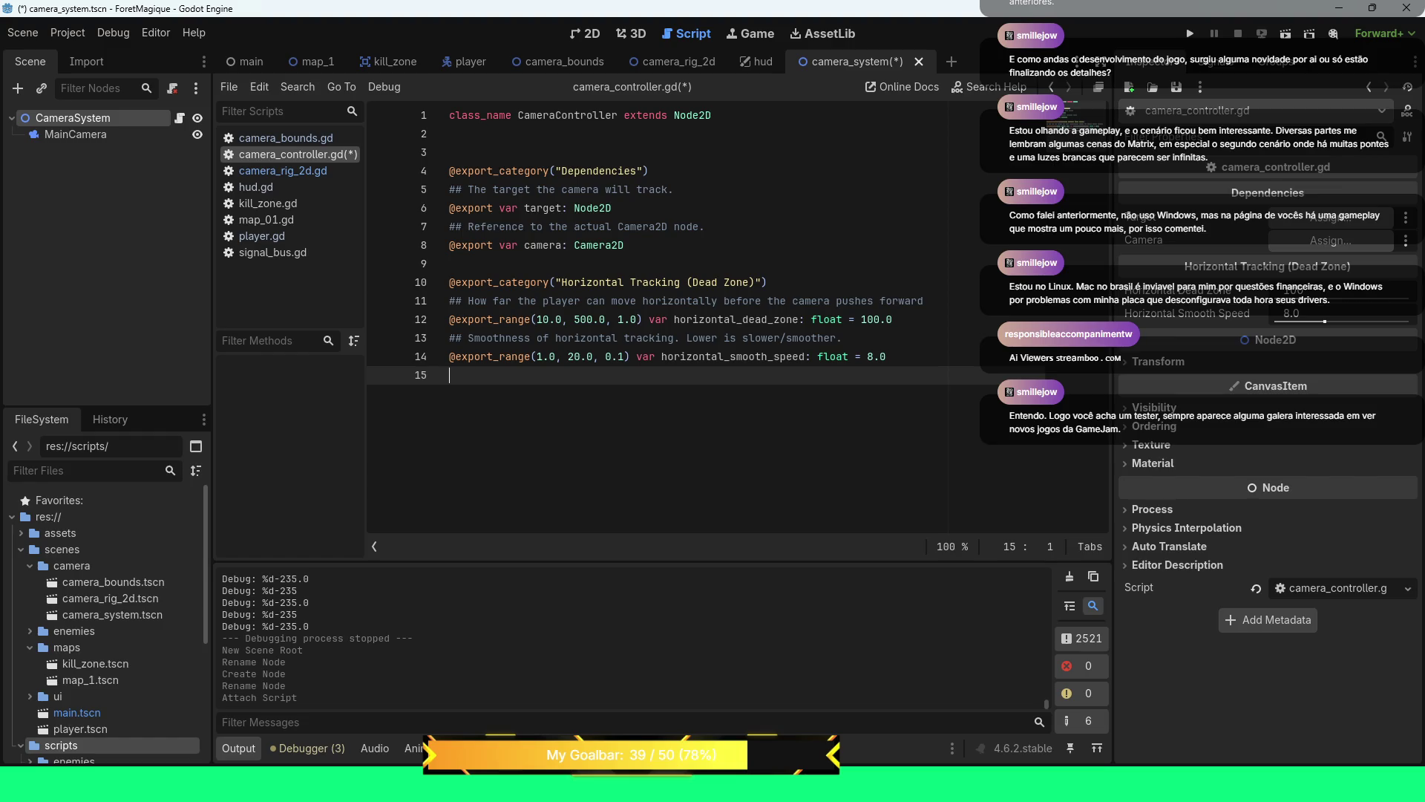
pyautogui.write('## Ad')
pyautogui.write('ditional')
pyautogui.write(' offeset in th')
pyautogui.write('e direction ')
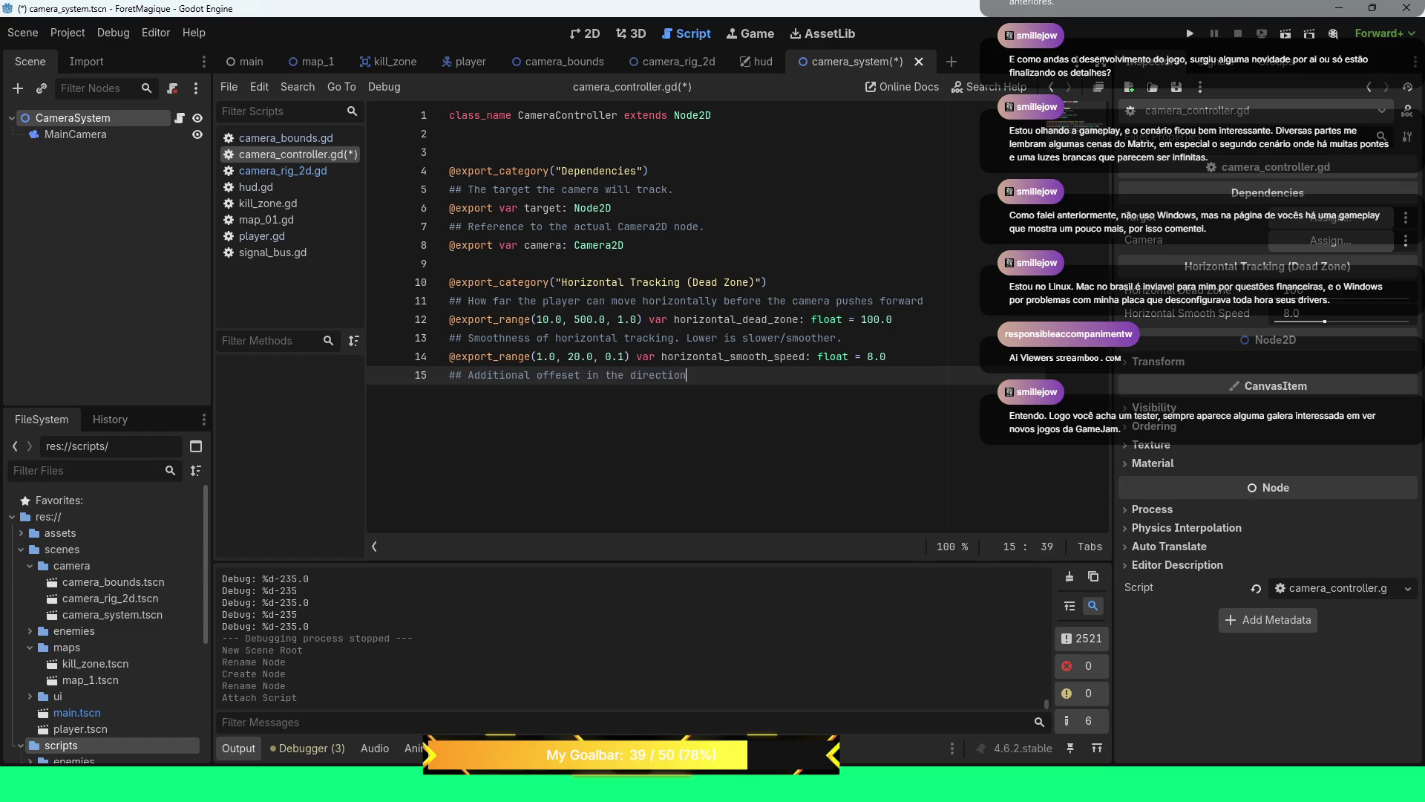
pyautogui.write('the player is ')
pyautogui.write('facing.')
pyautogui.press('Return')
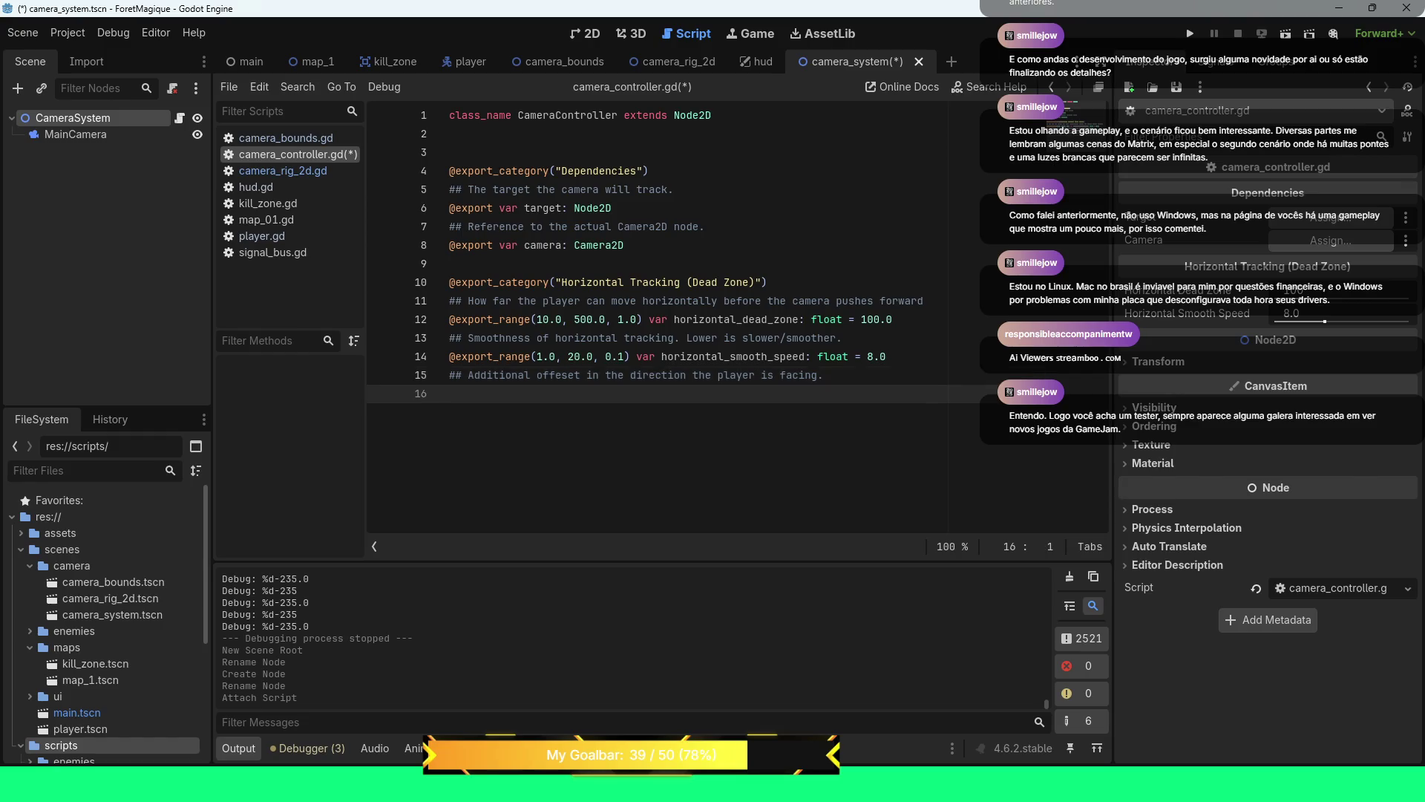
pyautogui.write('@export_')
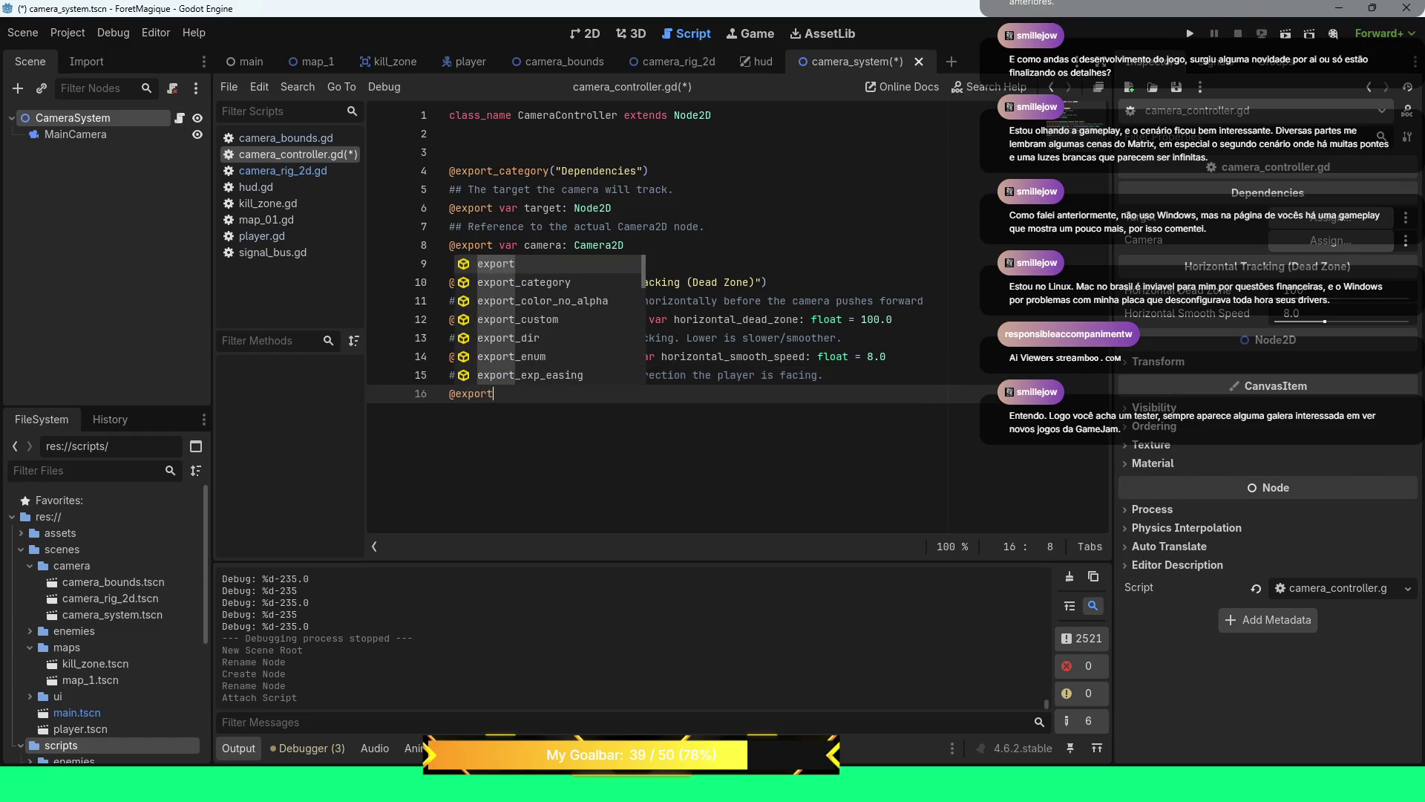
pyautogui.write('ra')
pyautogui.press('Return')
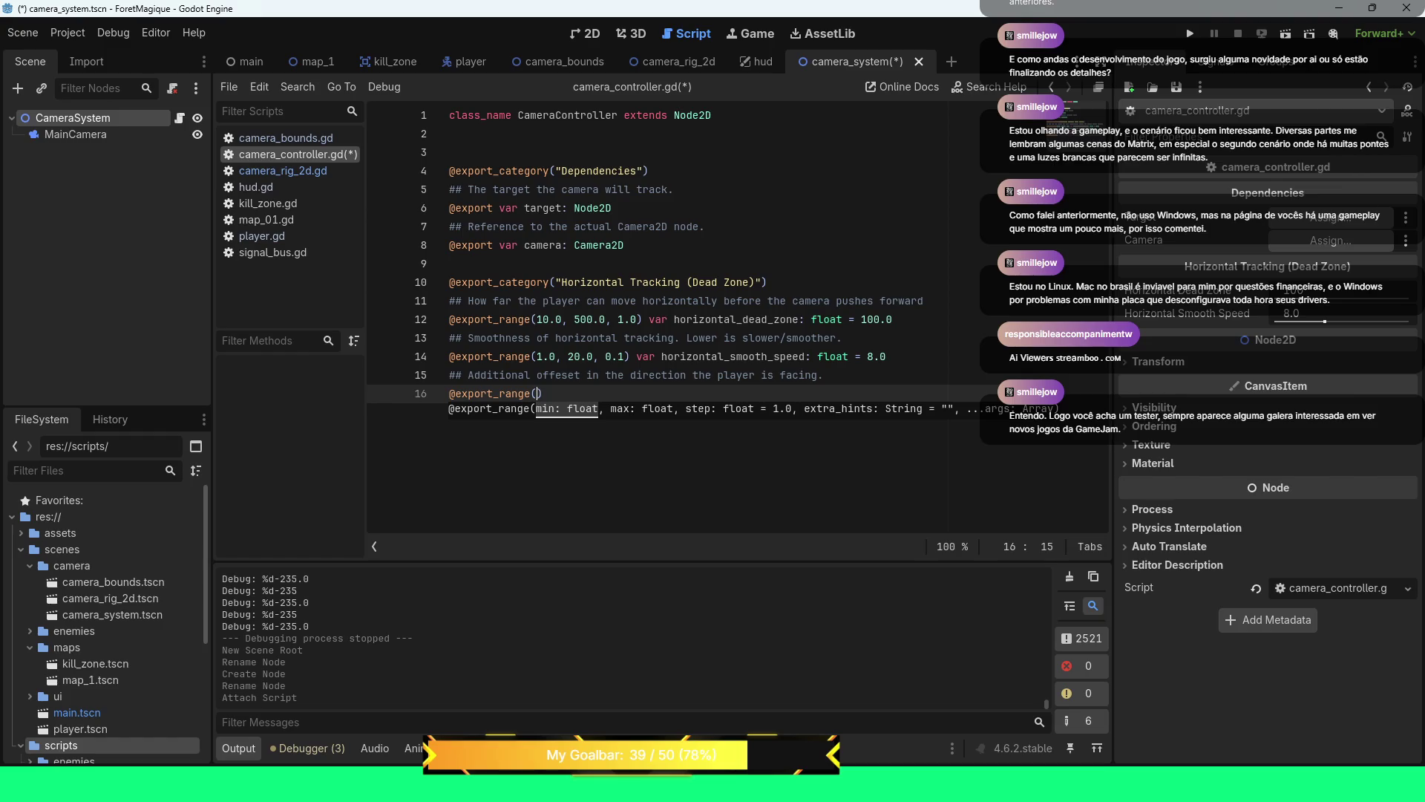
pyautogui.write('0.0')
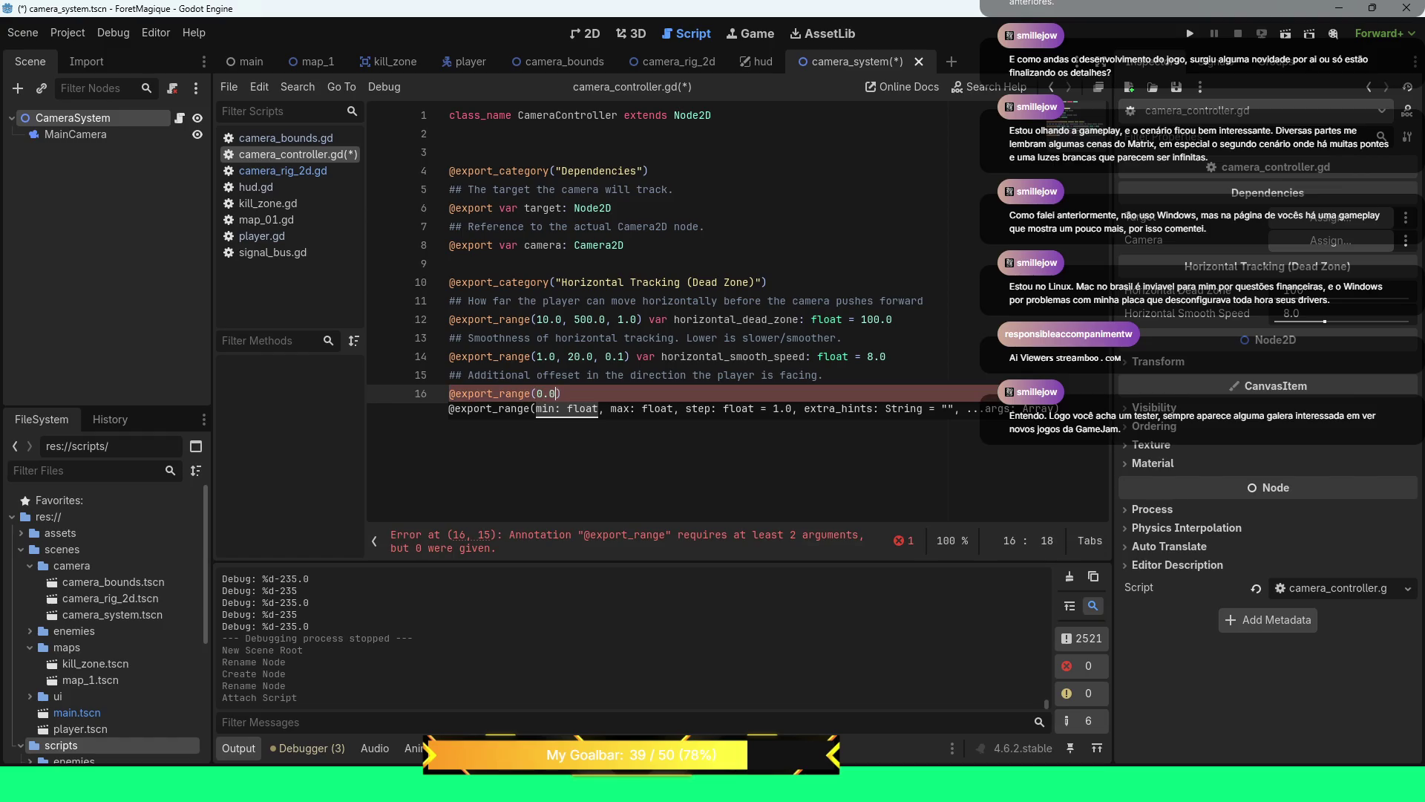
pyautogui.write(', 200')
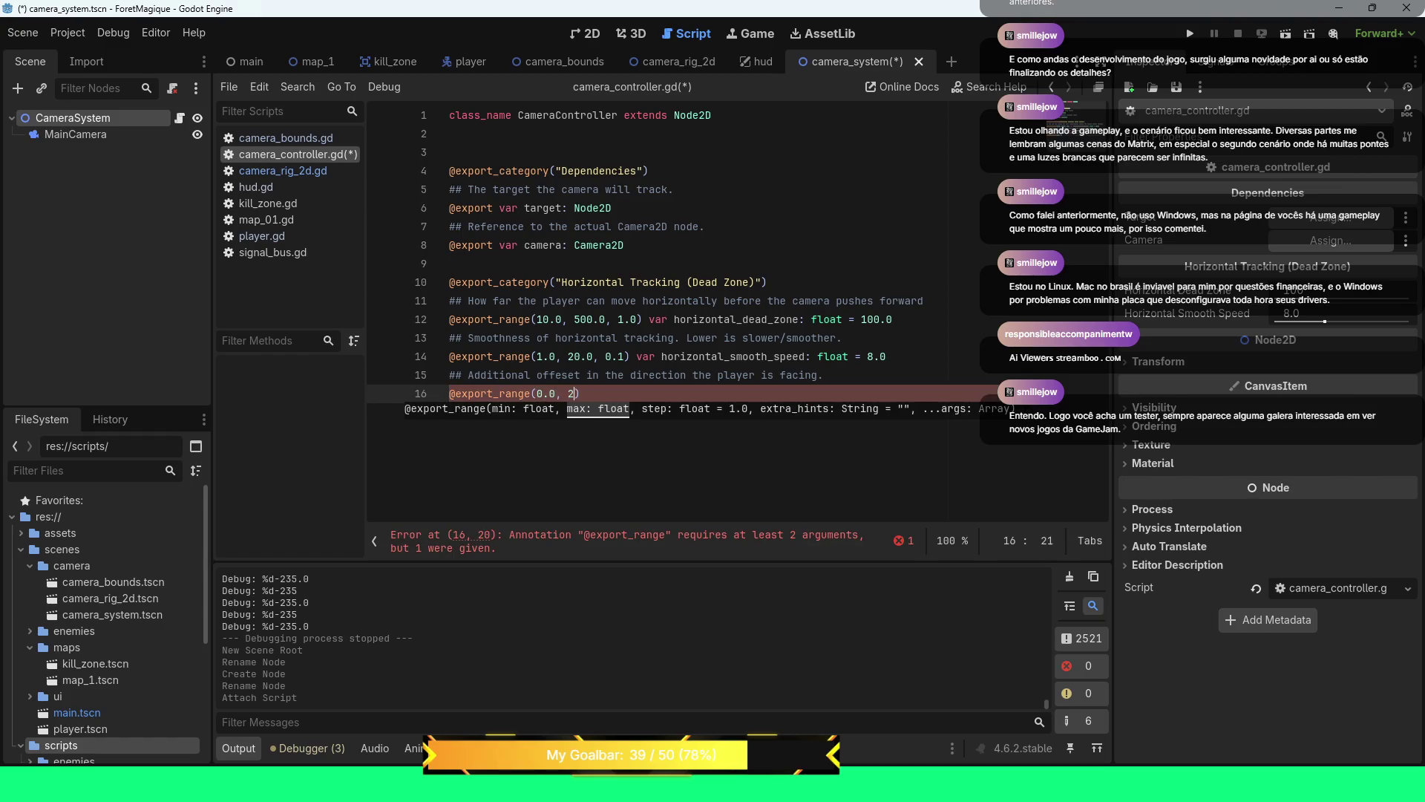
pyautogui.write('.0')
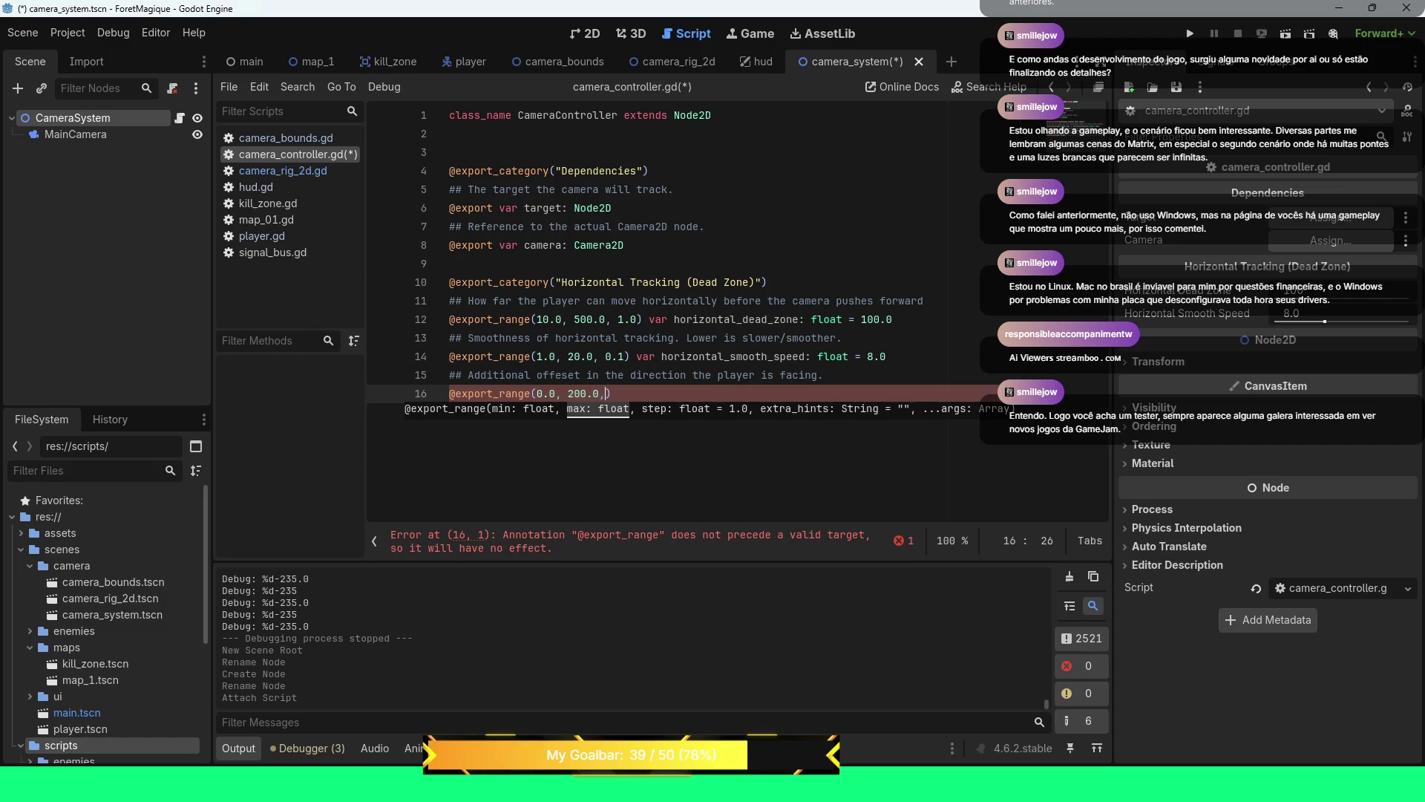
pyautogui.write(', 1.0) var look_')
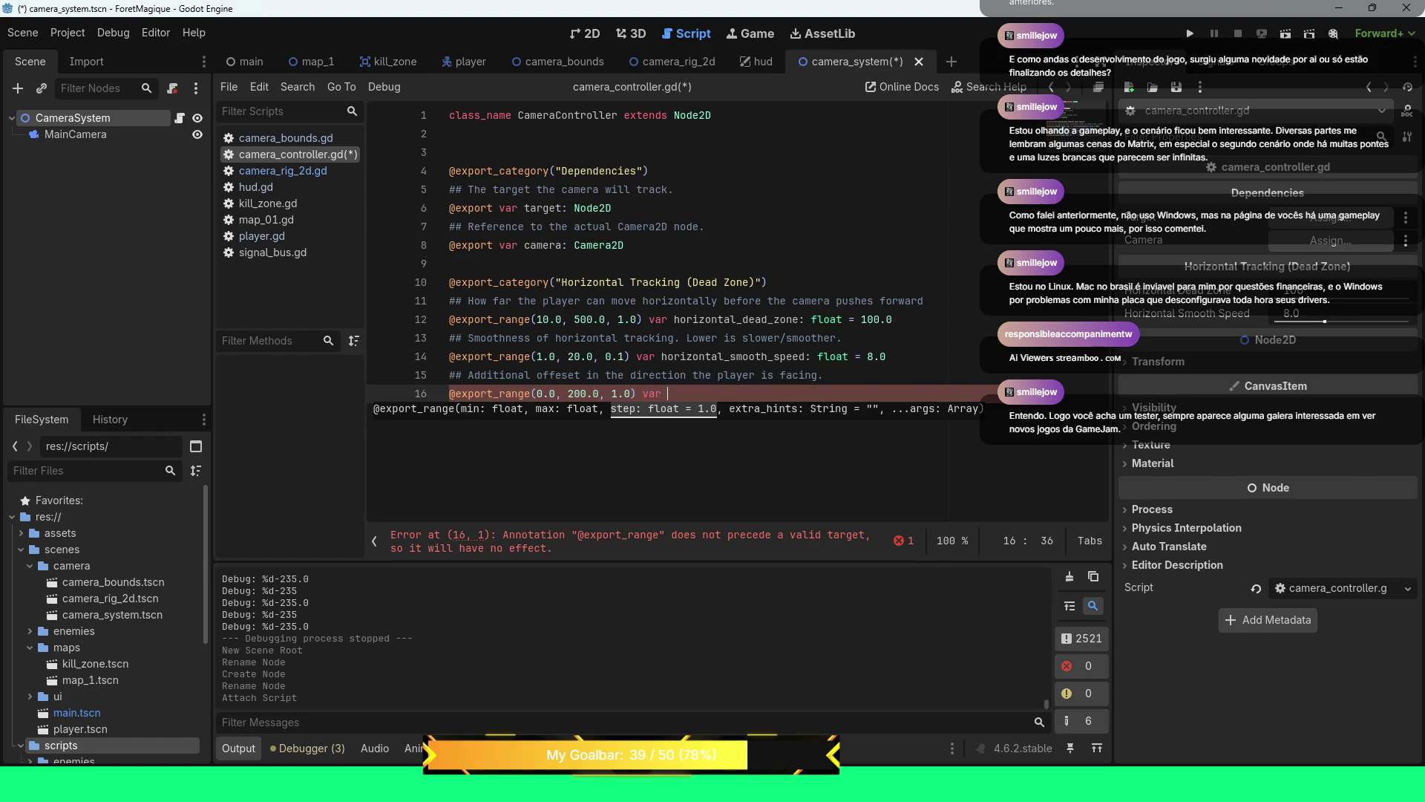
pyautogui.write('ahead_d')
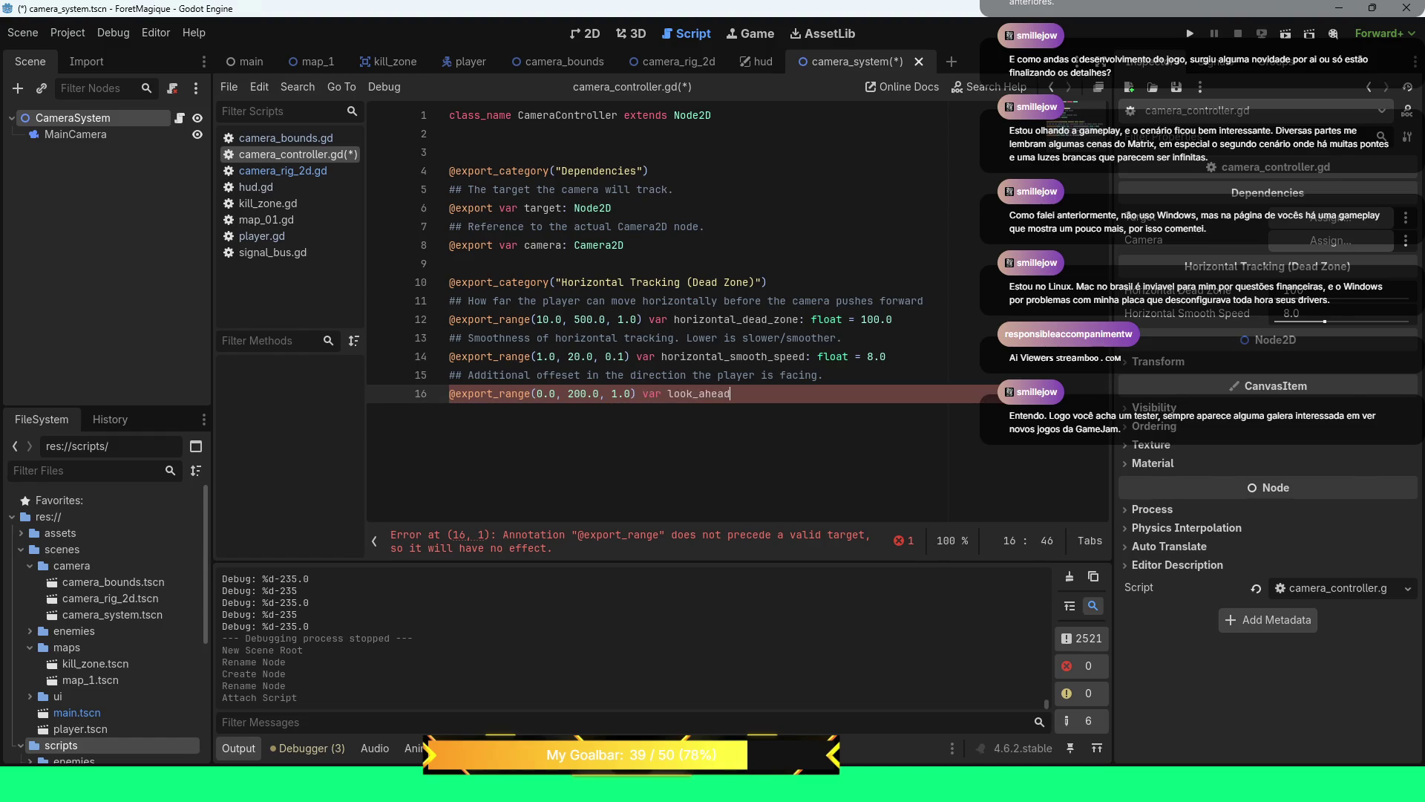
pyautogui.write('istance: flo')
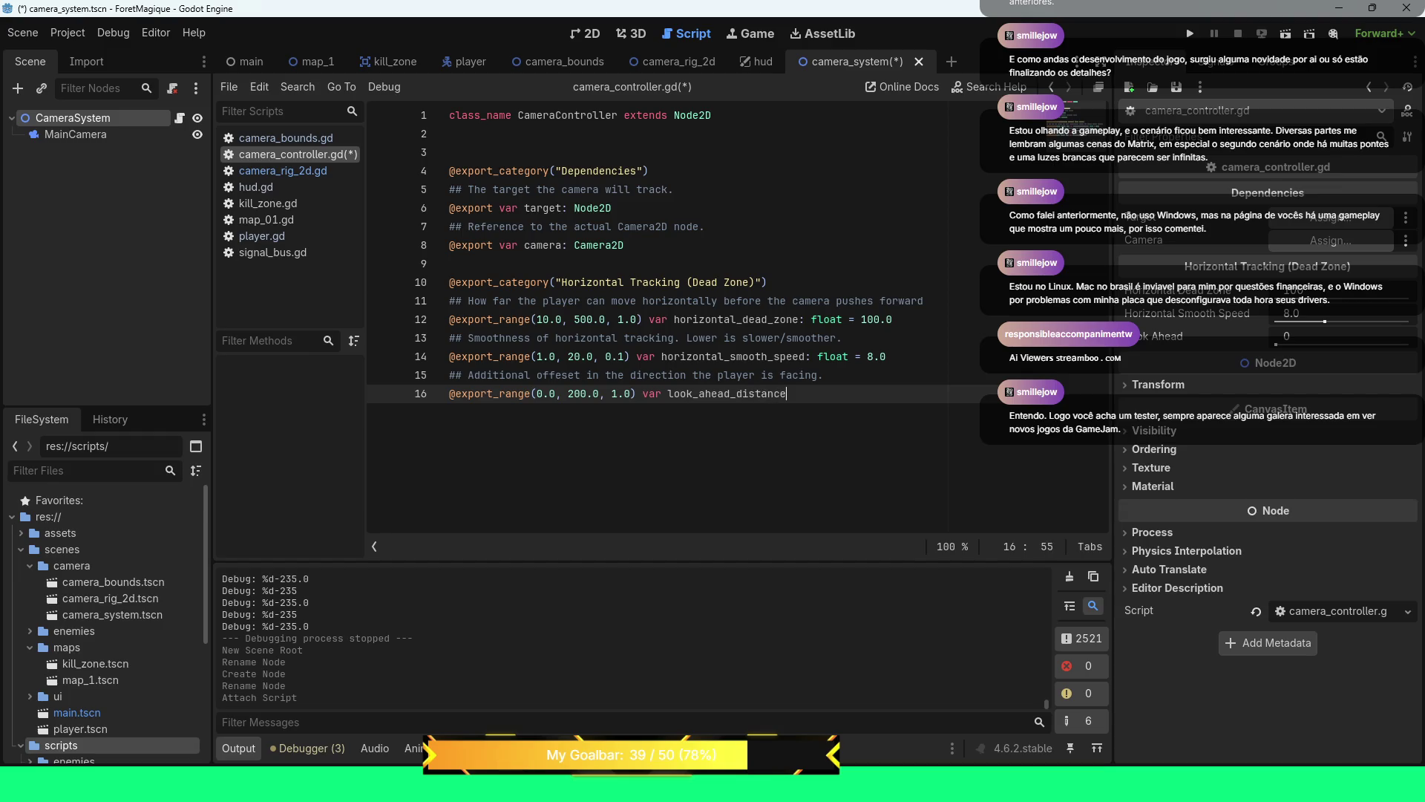
pyautogui.write('at')
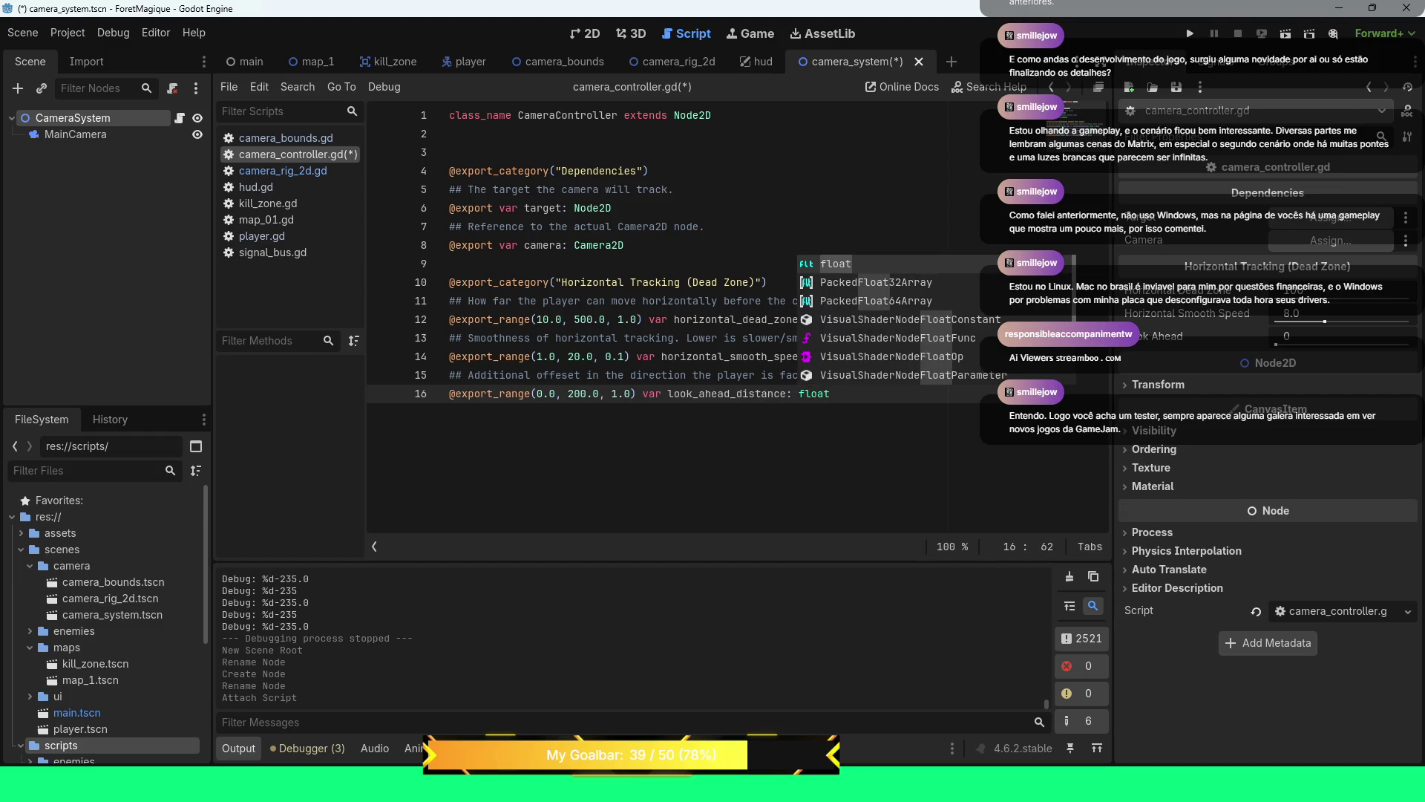
pyautogui.write(' = 60.0')
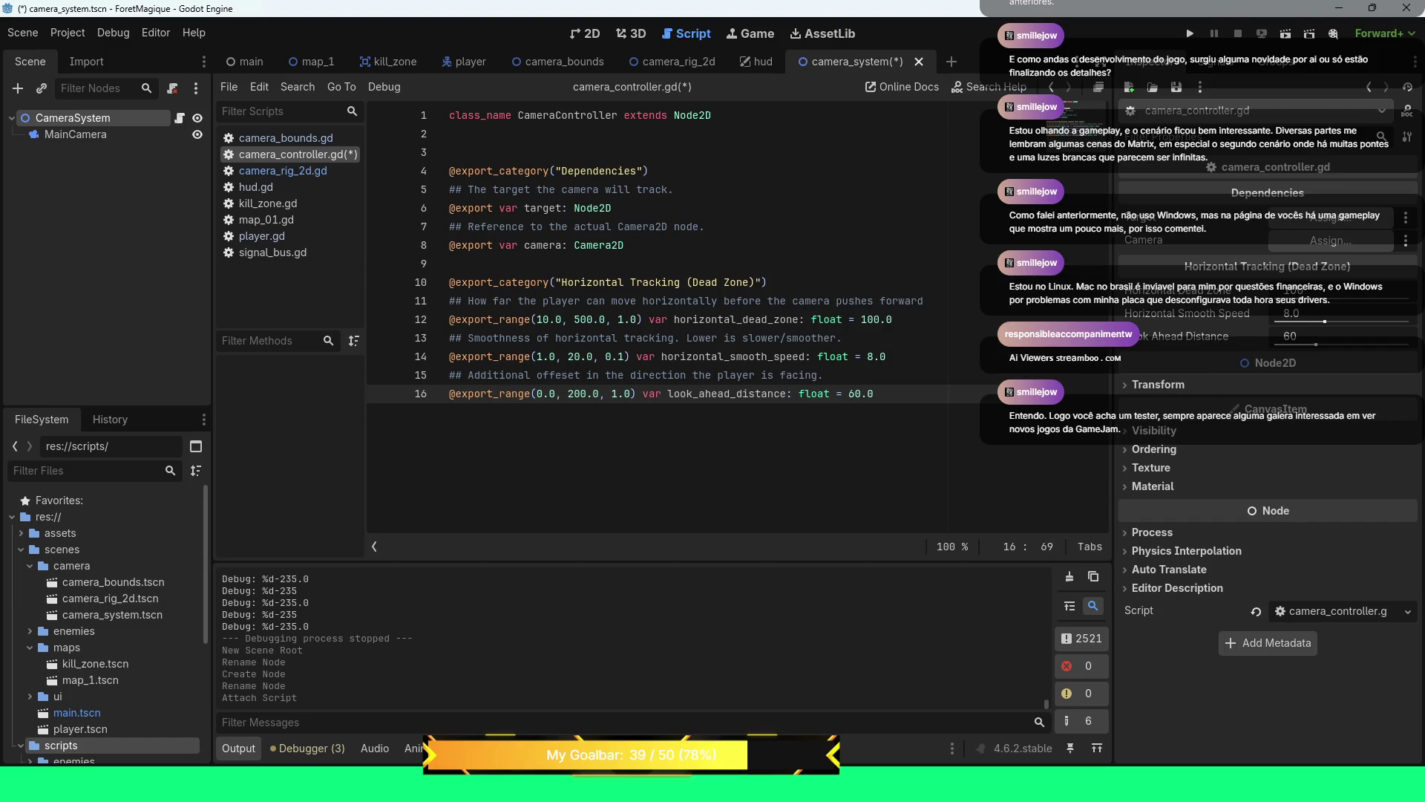
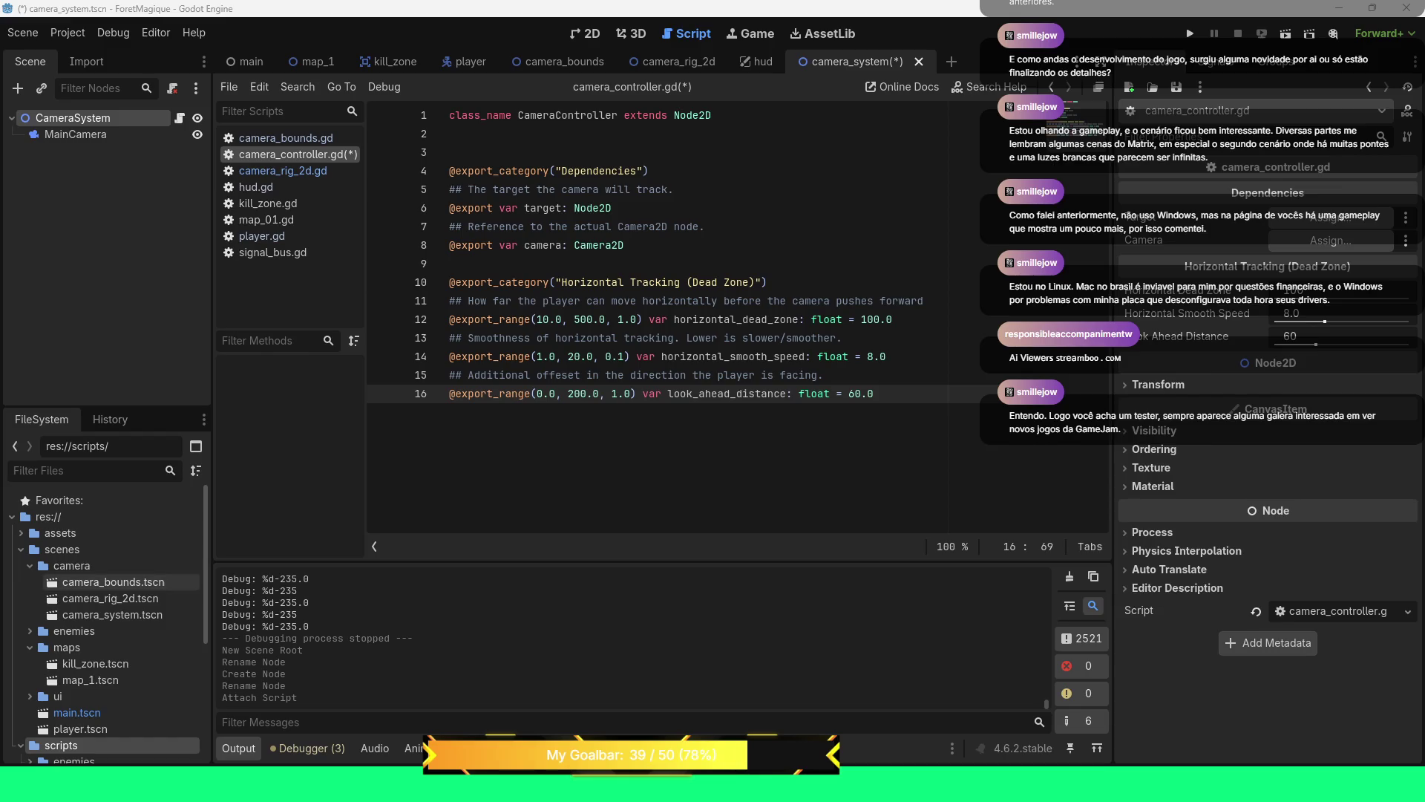
pyautogui.click(830, 393)
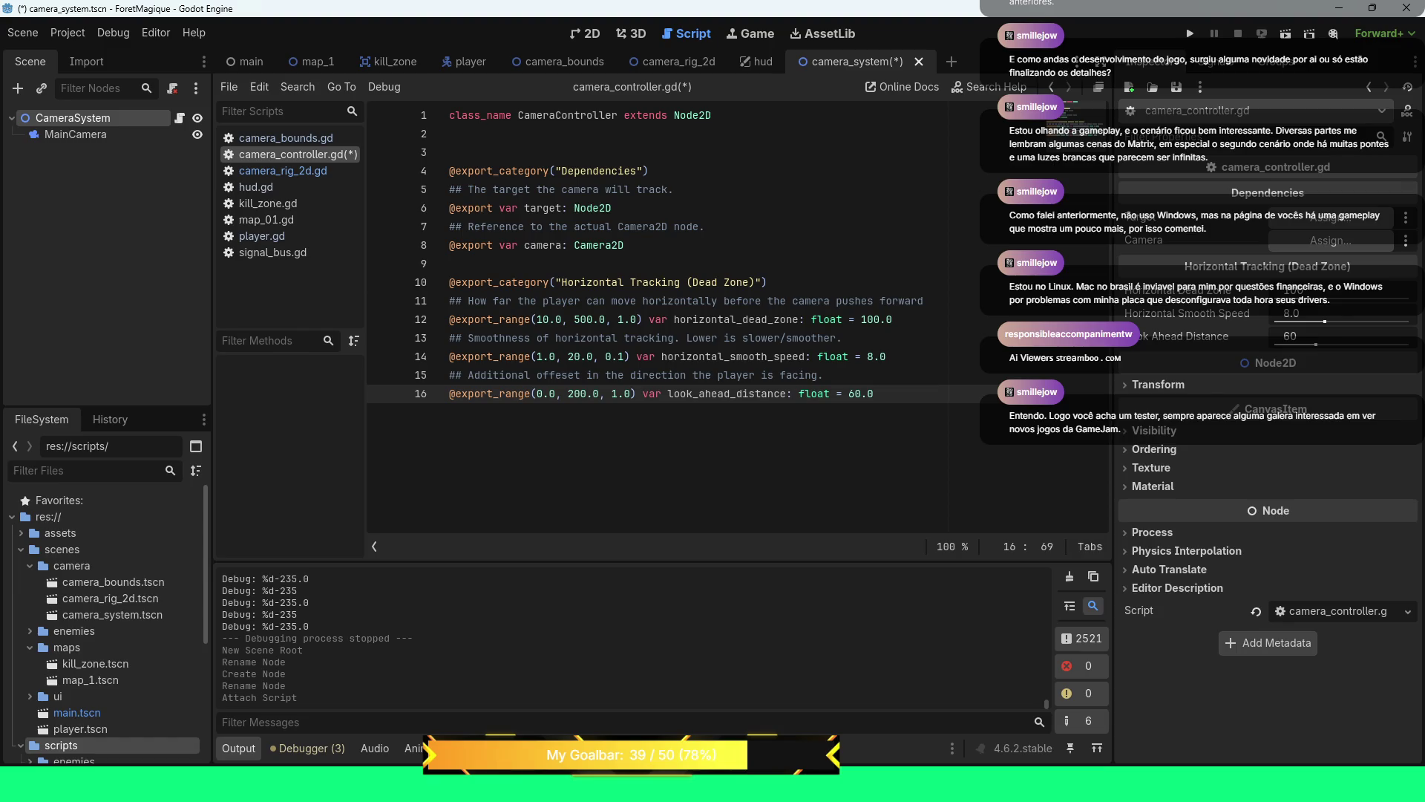
pyautogui.press('Return')
pyautogui.press('Return')
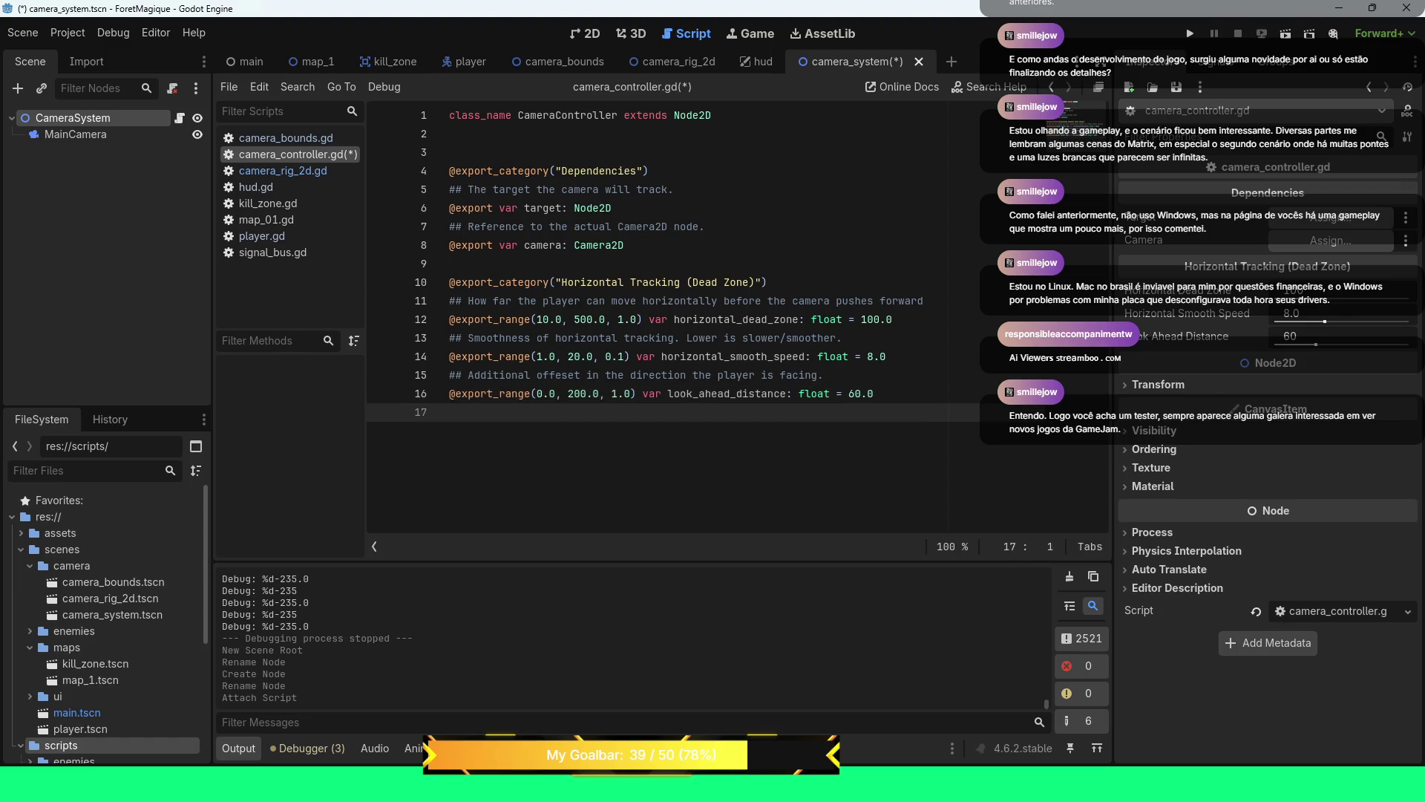
pyautogui.write('@expor')
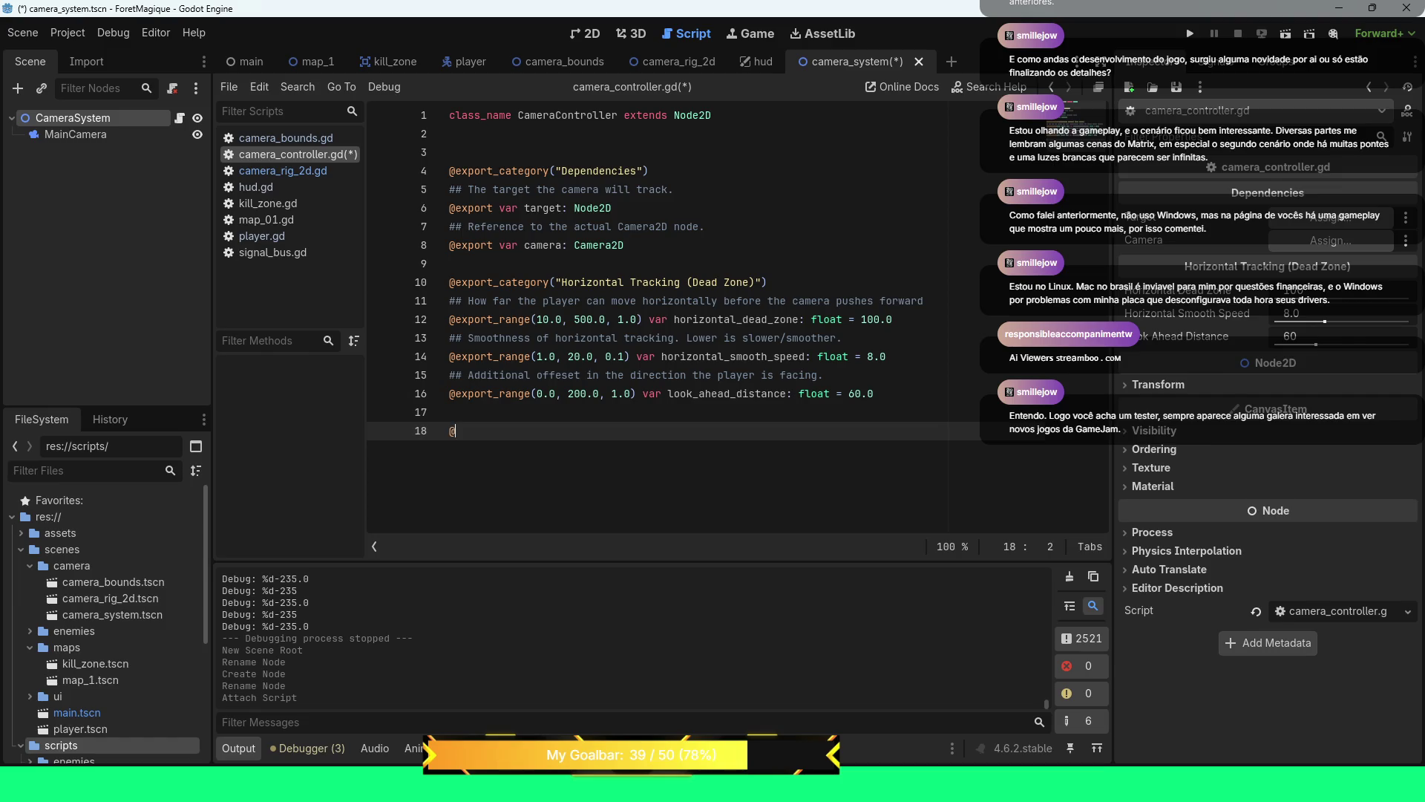
pyautogui.write('t_ca')
pyautogui.press('Return')
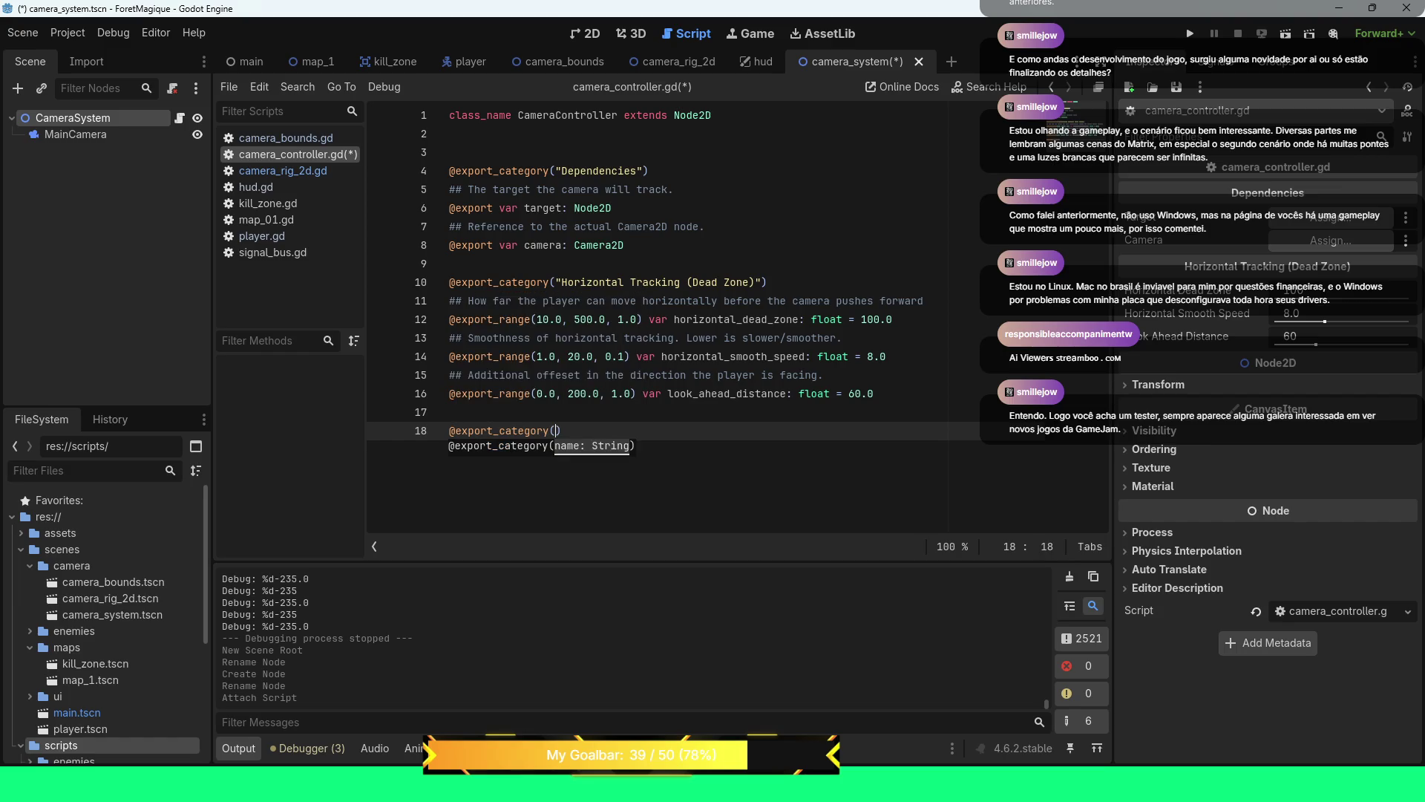
pyautogui.write('"Vert')
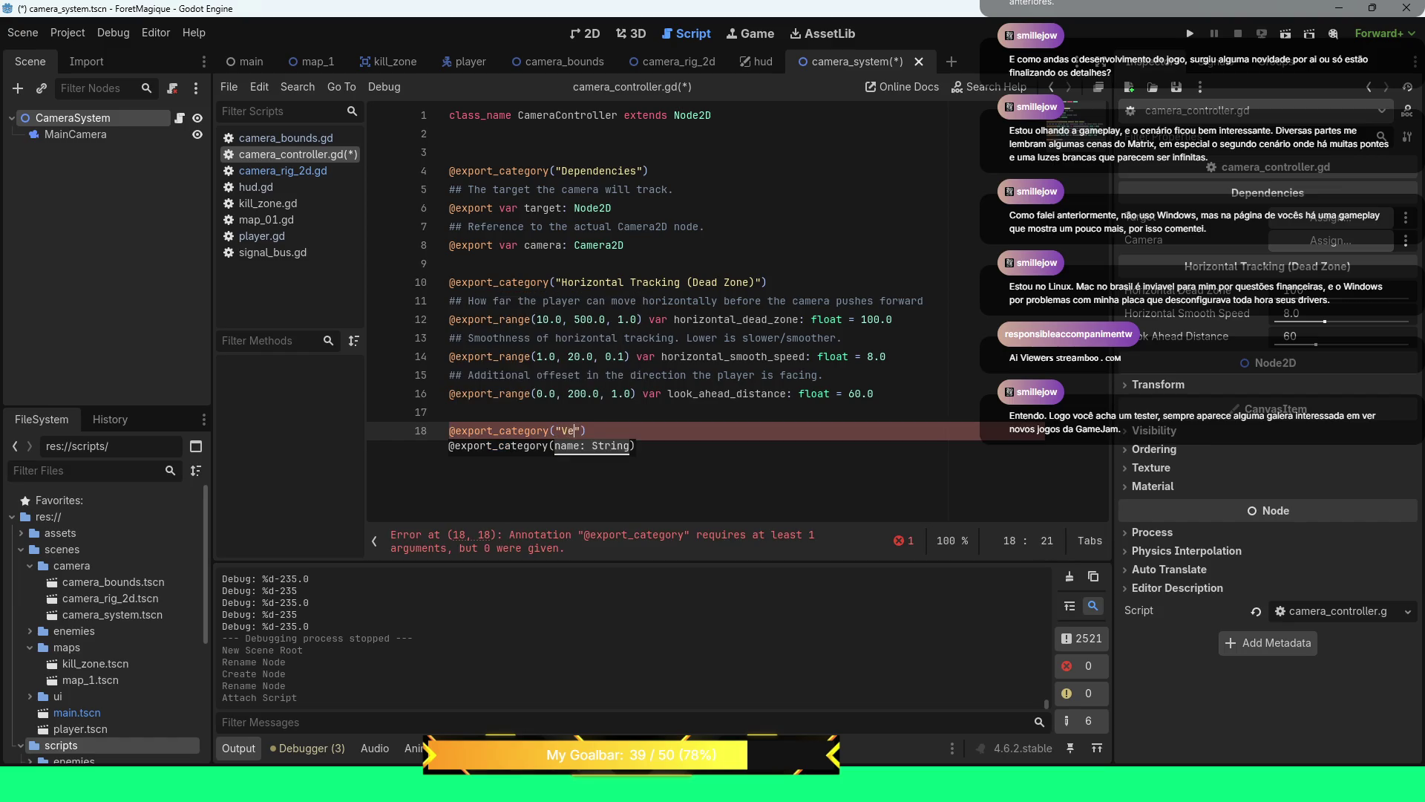
pyautogui.write('ical ')
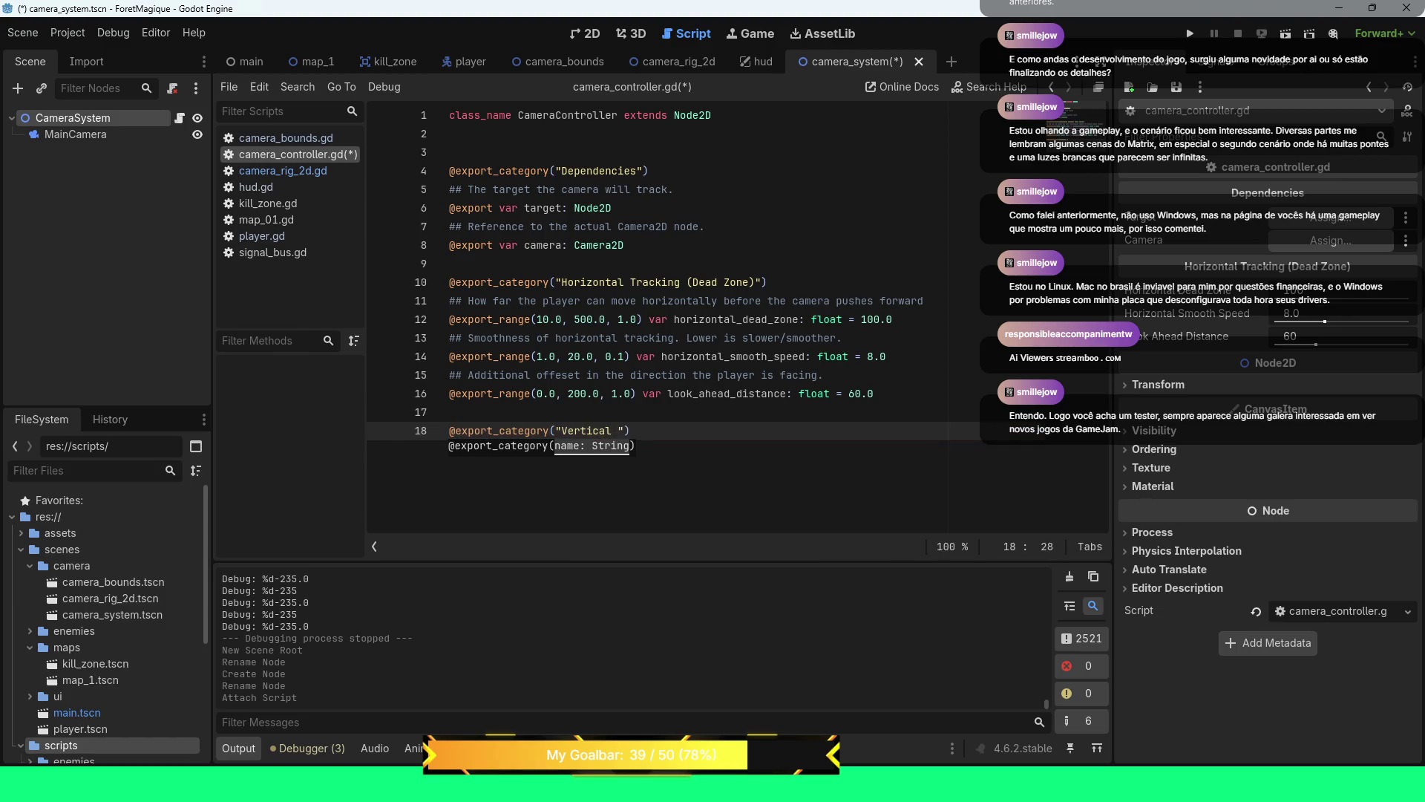
pyautogui.write('Tracking ')
pyautogui.write('(')
pyautogui.write('Snap-to')
pyautogui.write('-Ground')
pyautogui.write(')')
pyautogui.press('Return')
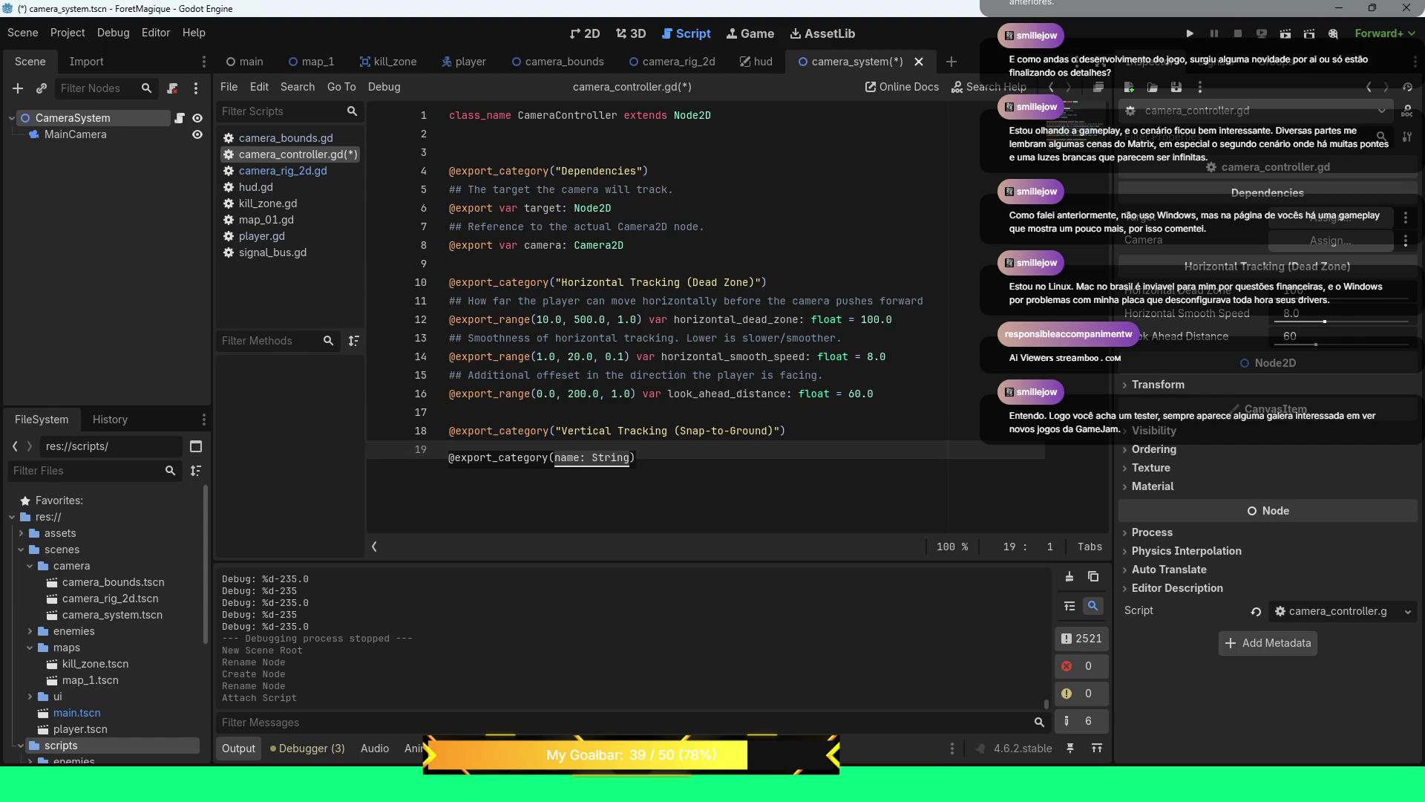
pyautogui.write('## Smoot')
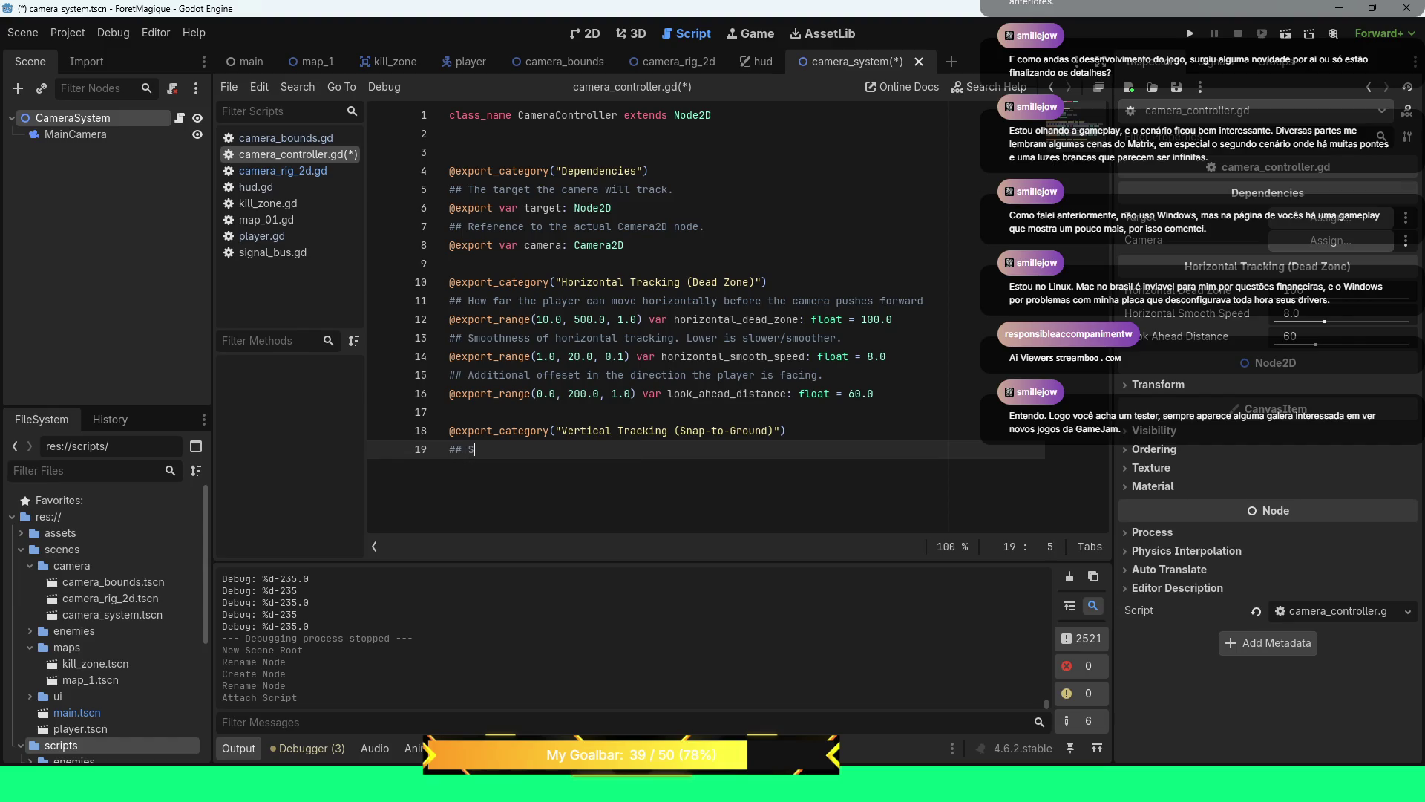
pyautogui.write('h')
pyautogui.write('ness')
pyautogui.write(' of vertical tracking.')
pyautogui.press('Return')
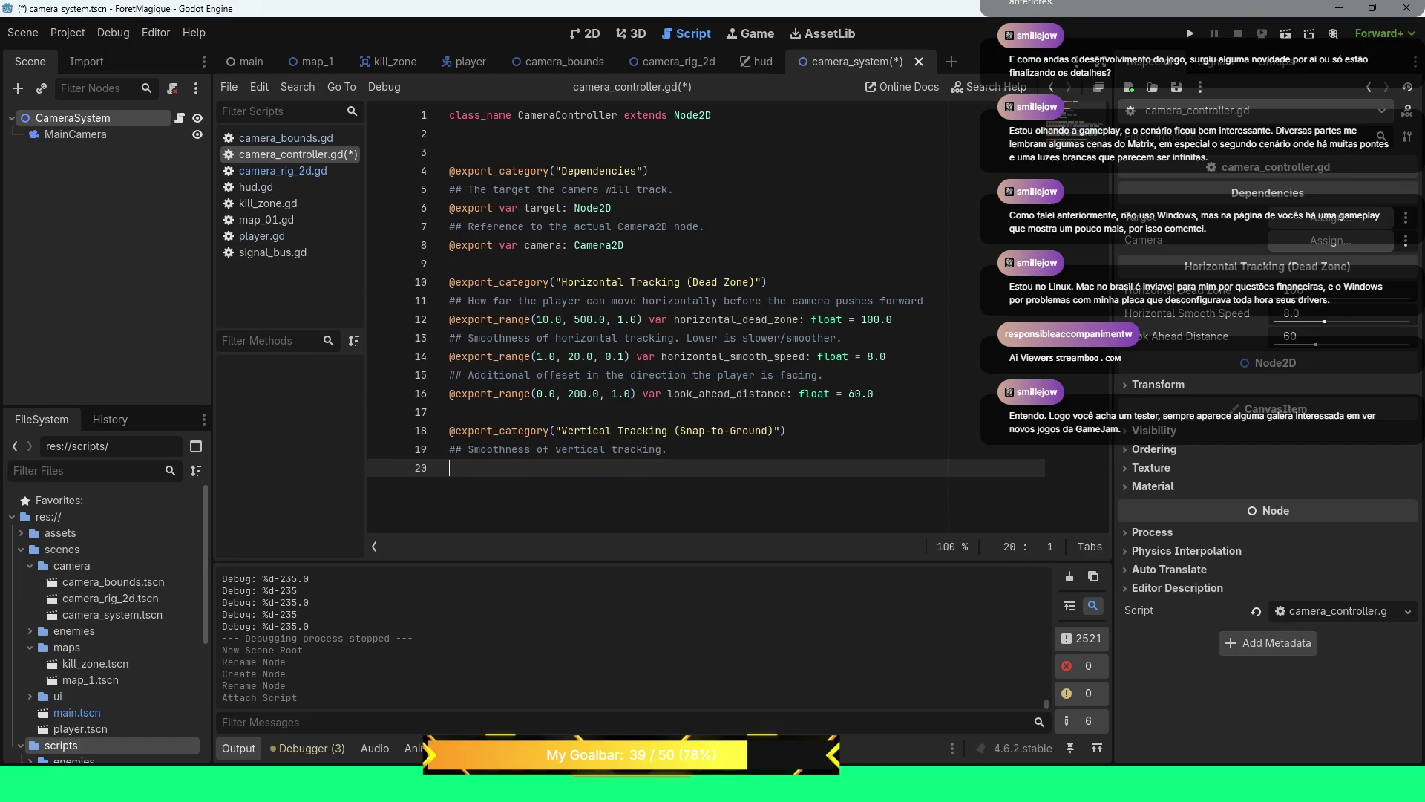
pyautogui.write('@export')
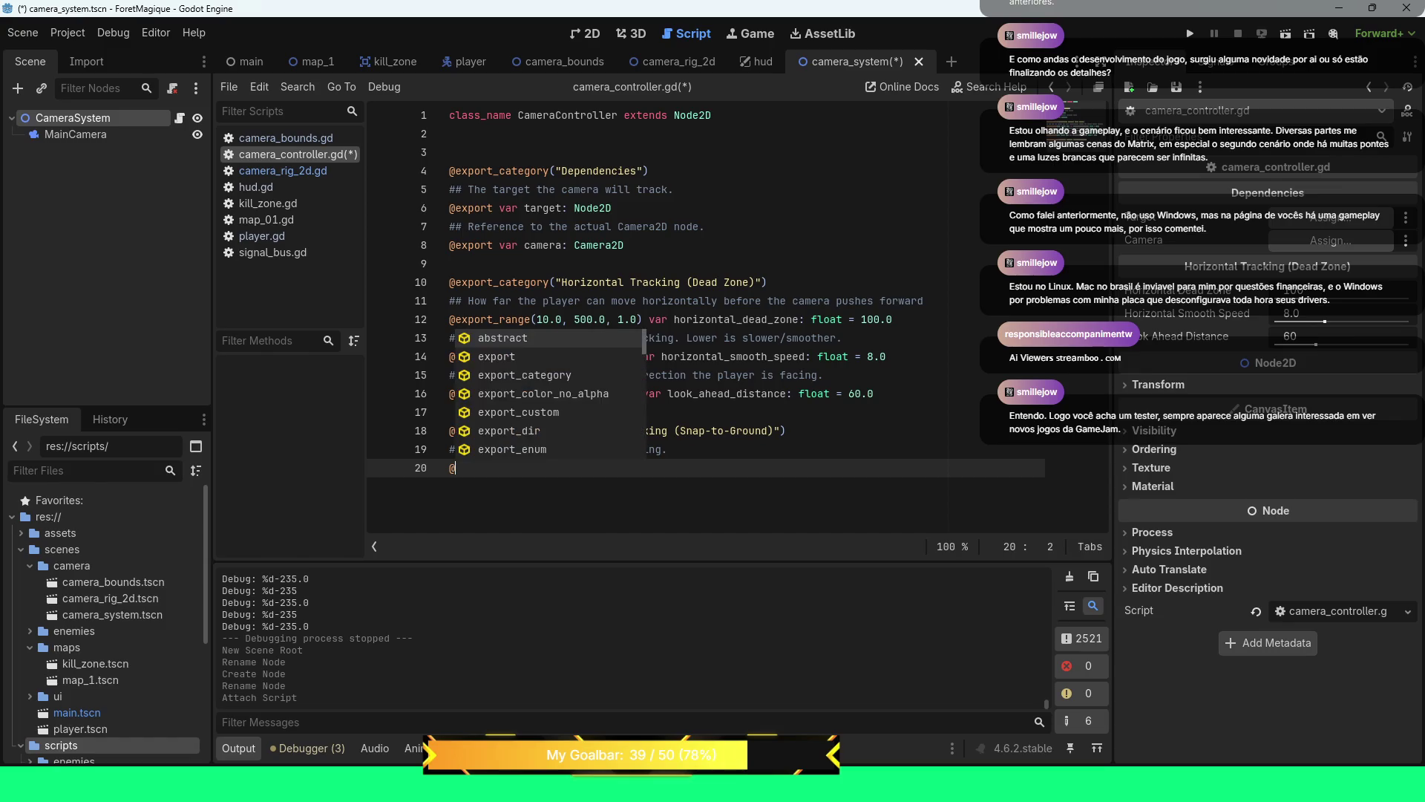
pyautogui.write('_ra')
pyautogui.press('Return')
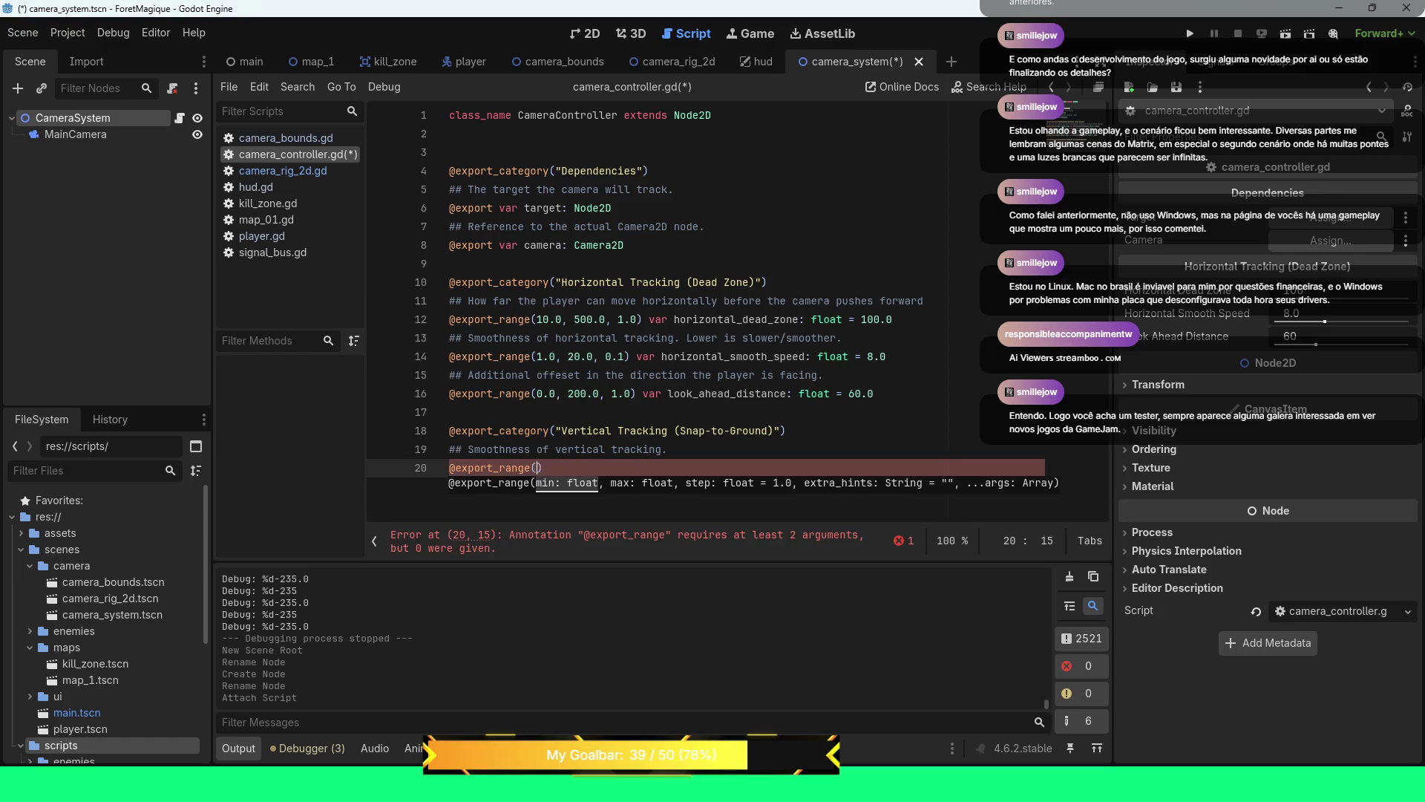
pyautogui.write('1.0')
pyautogui.write(',')
pyautogui.write(' 20.0')
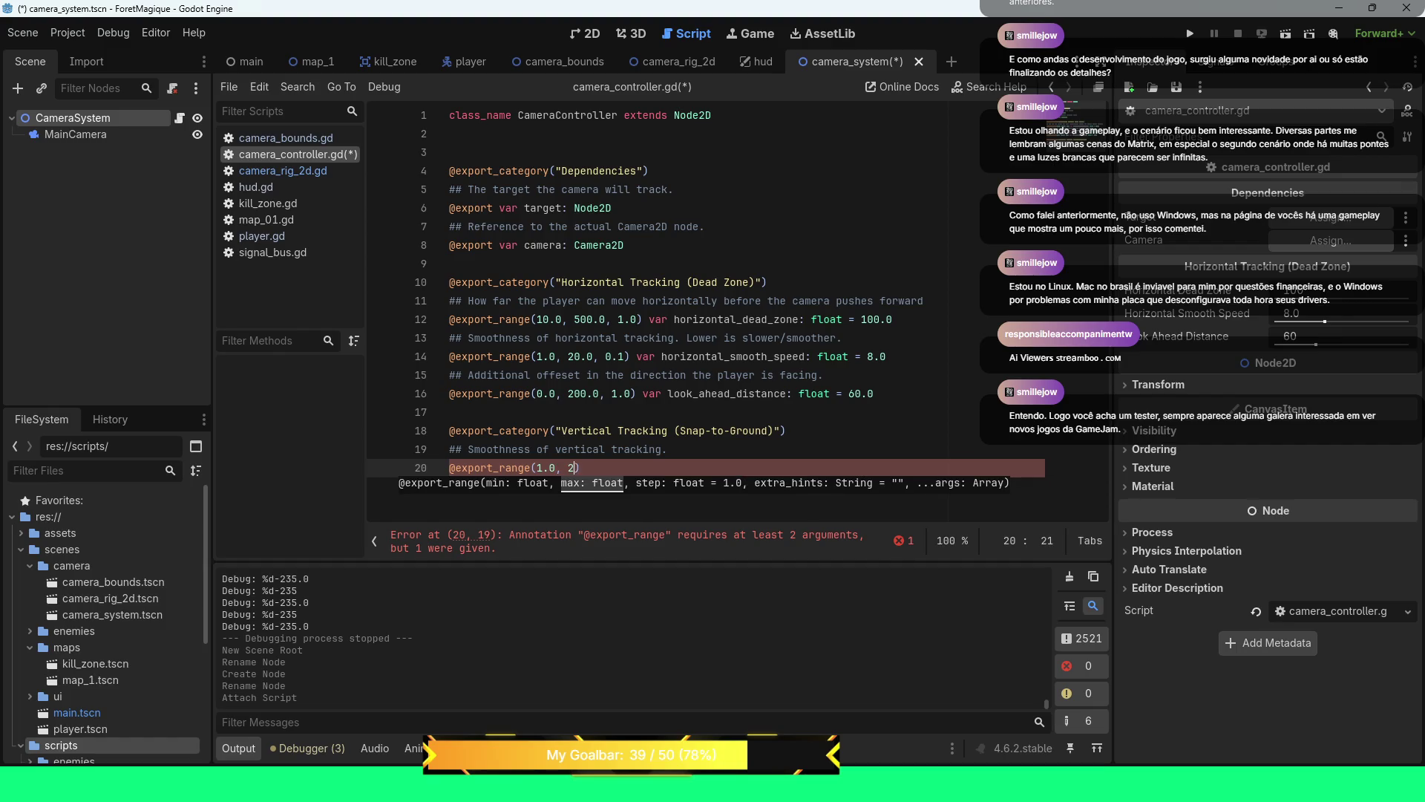
pyautogui.write(', 0.1')
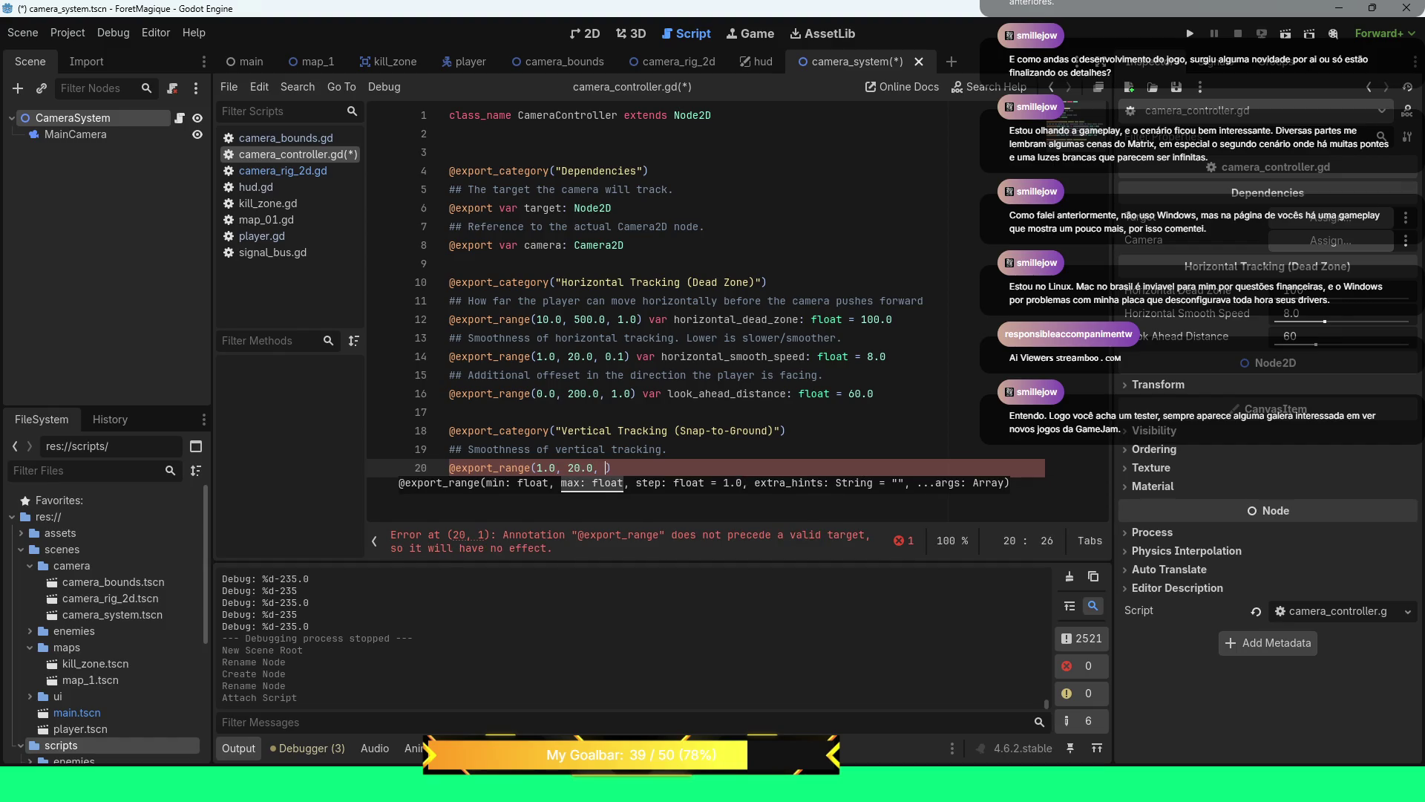
pyautogui.write(') var ')
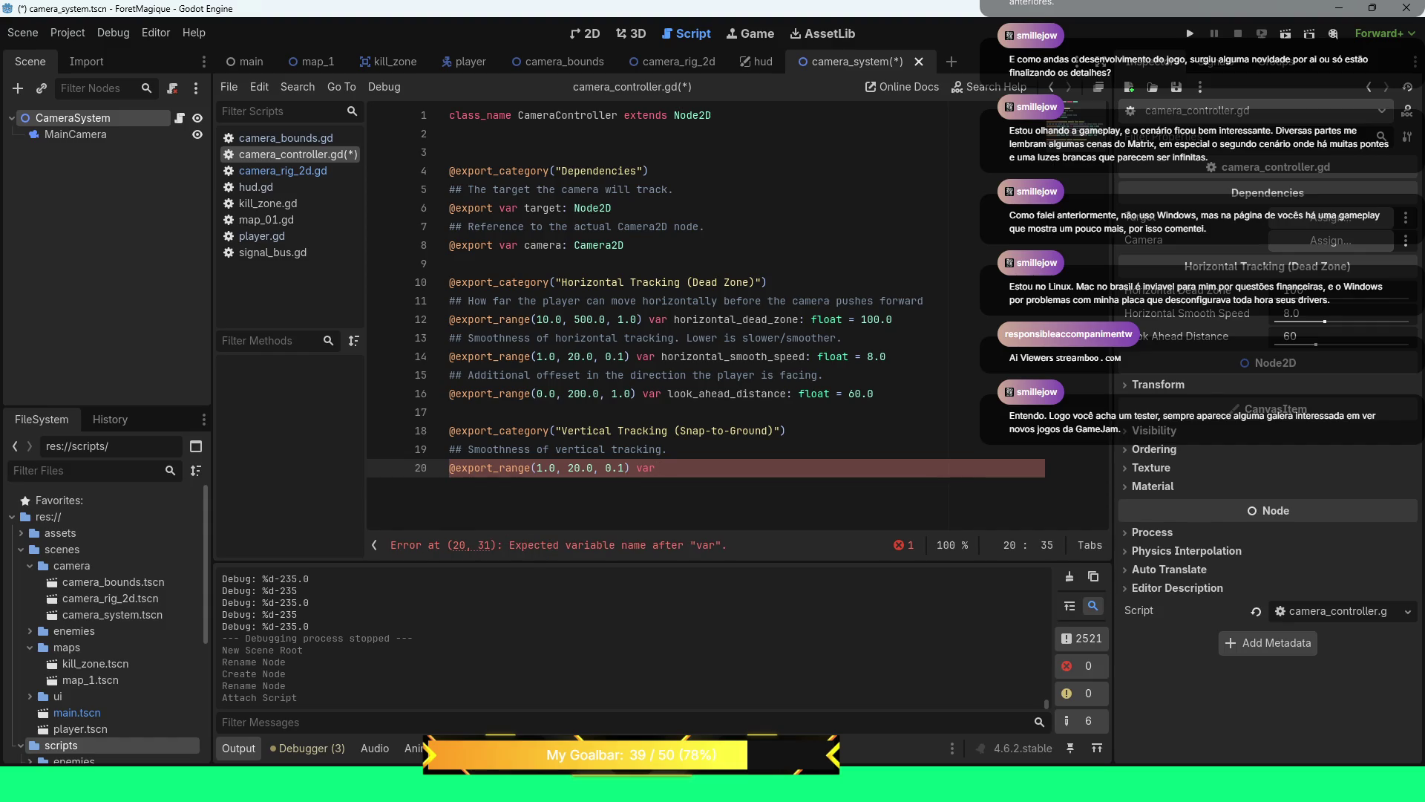
pyautogui.write('vertical_')
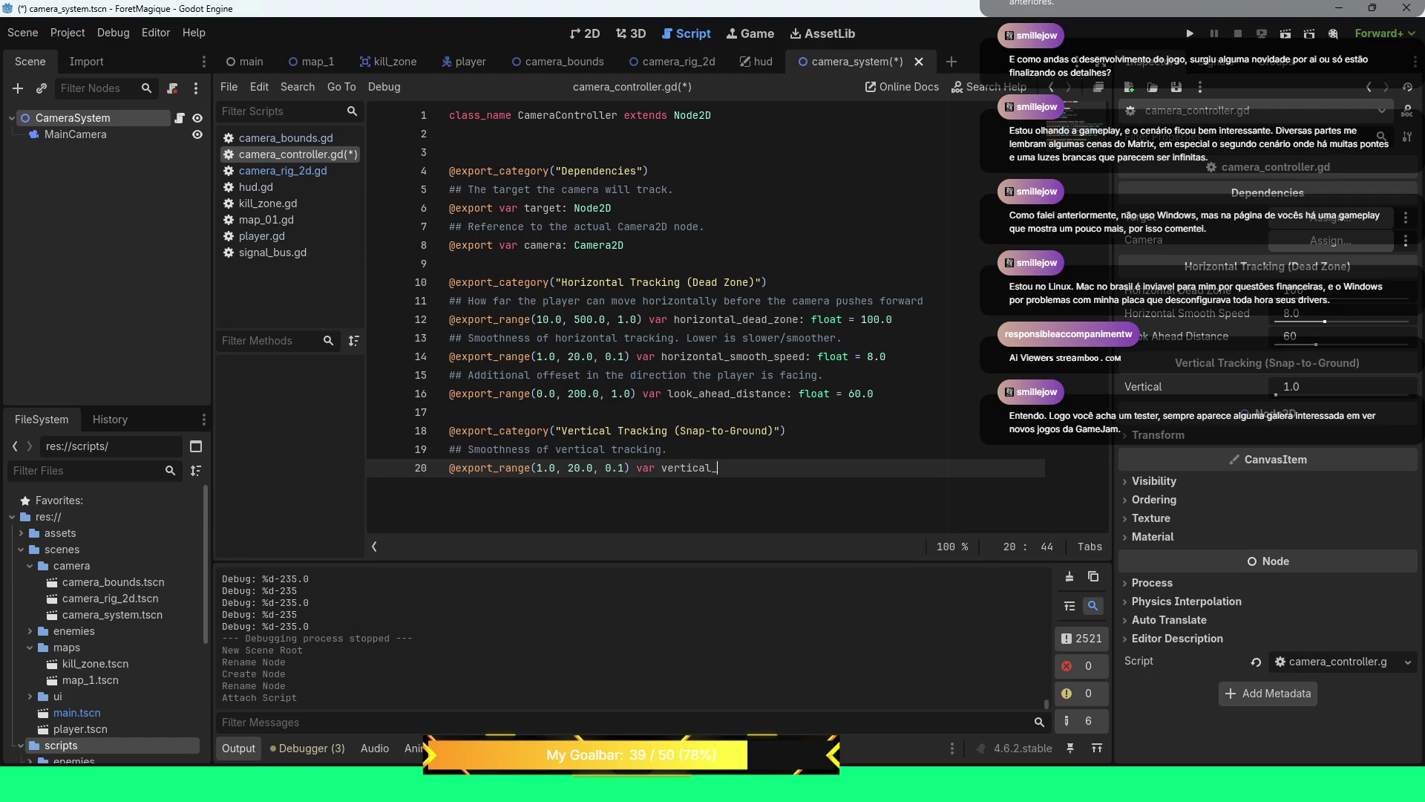
pyautogui.write('smooth_')
pyautogui.write('speed: ')
pyautogui.write('float = ')
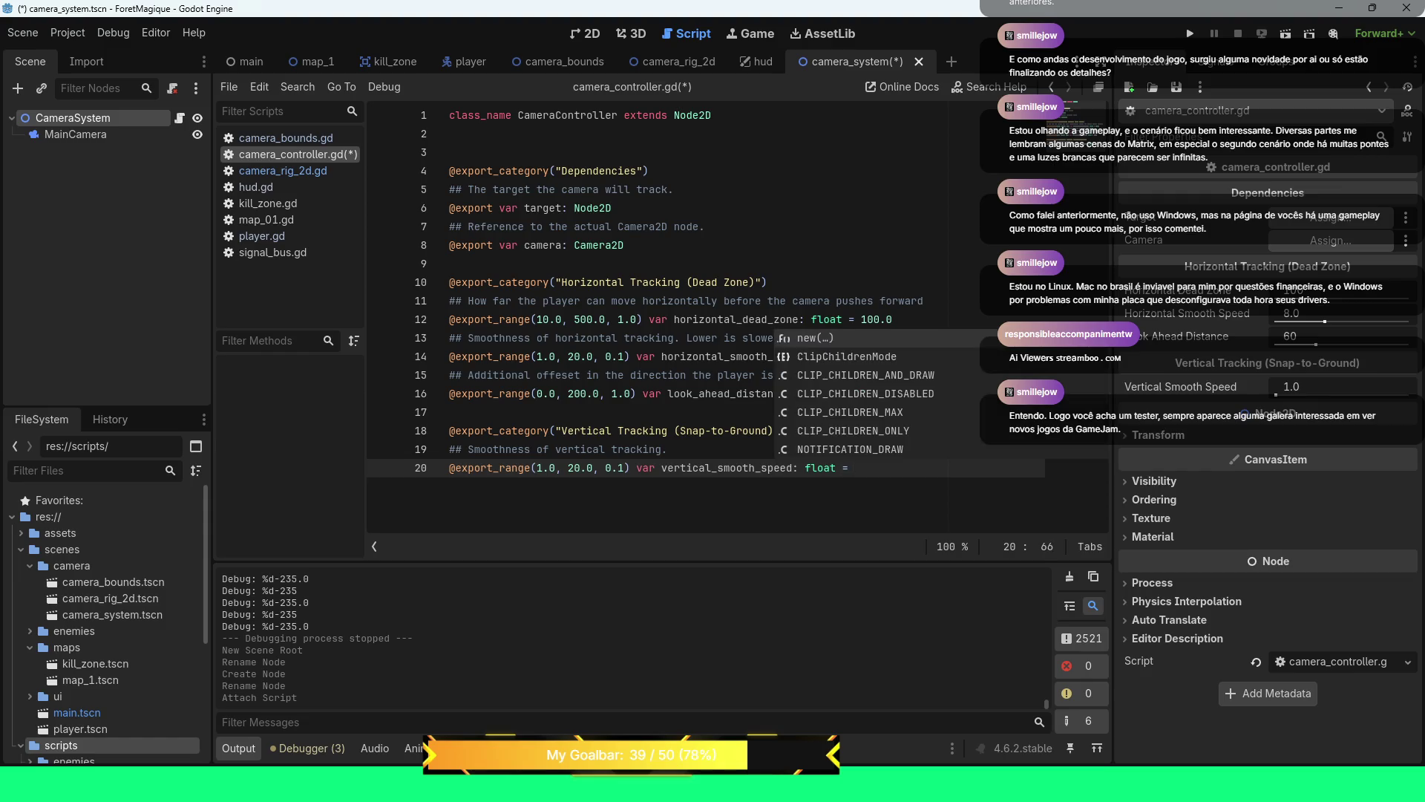
pyautogui.write('5.0')
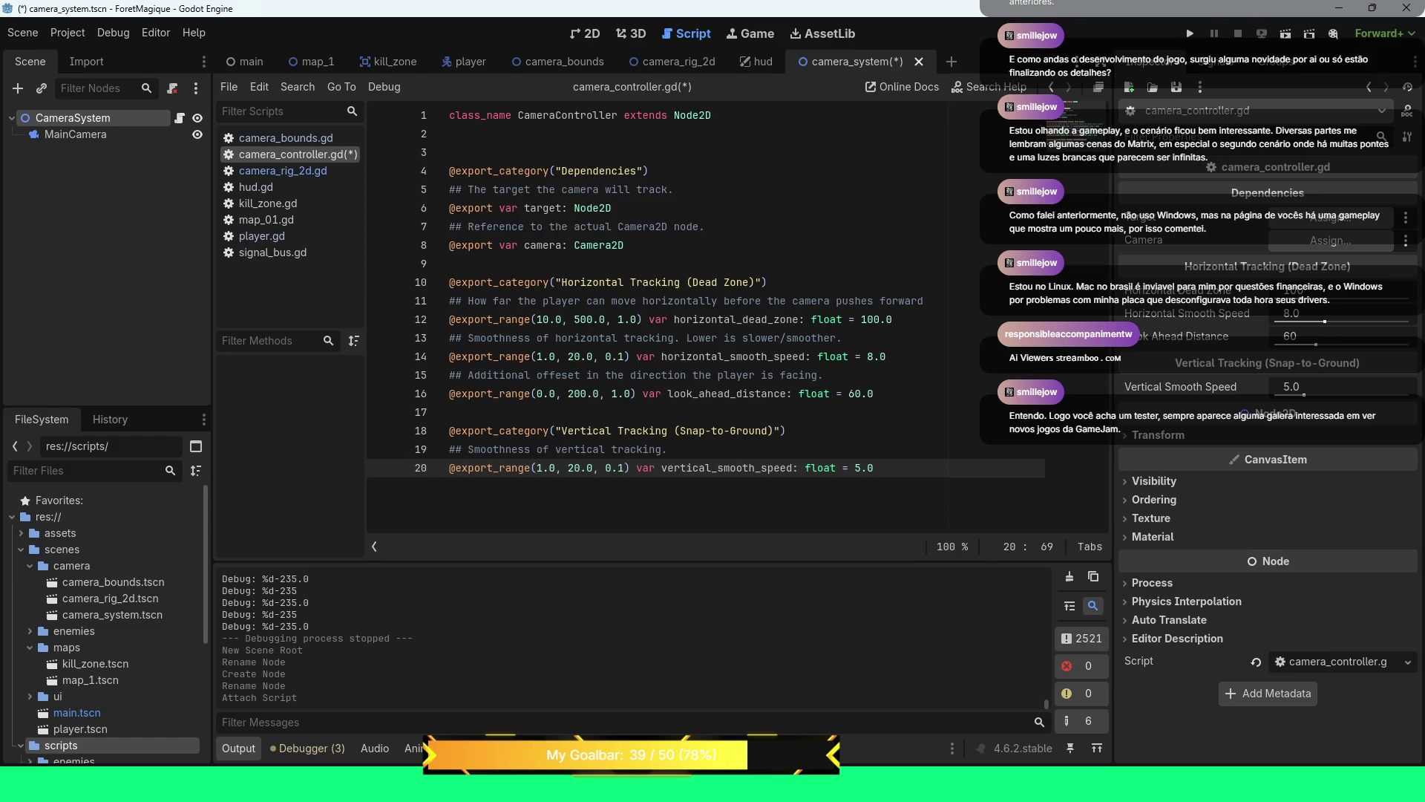
pyautogui.press('Return')
# Write a ## comment on how far the player must fall before the camera tracks down mid-air.
pyautogui.write('## ')
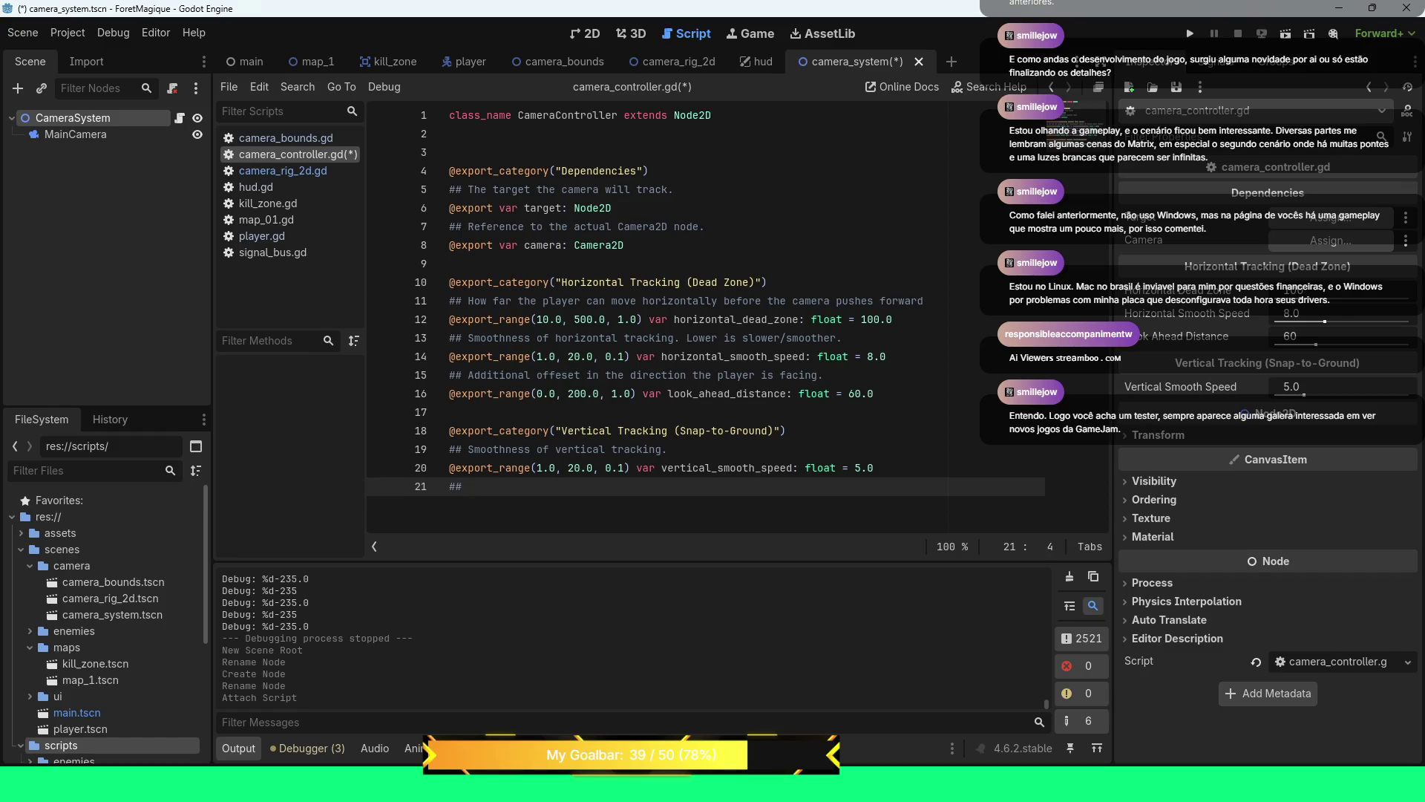
pyautogui.write('How far the play')
pyautogui.write('er ')
pyautogui.write('must fall belo')
pyautogui.write('w the target ele')
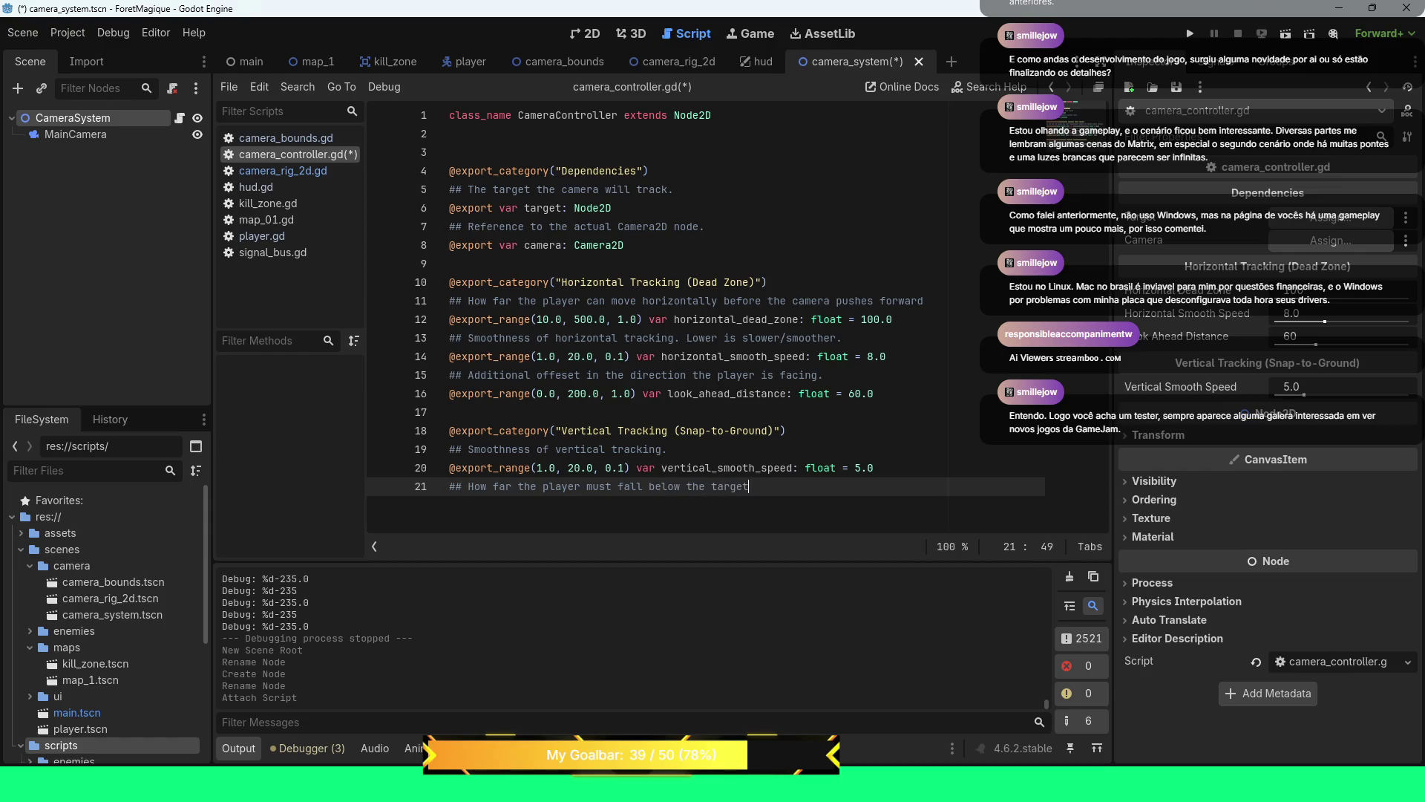
pyautogui.write('vation before t')
pyautogui.write('he ')
pyautogui.write('camera ')
pyautogui.write('tra')
pyautogui.write('cks ')
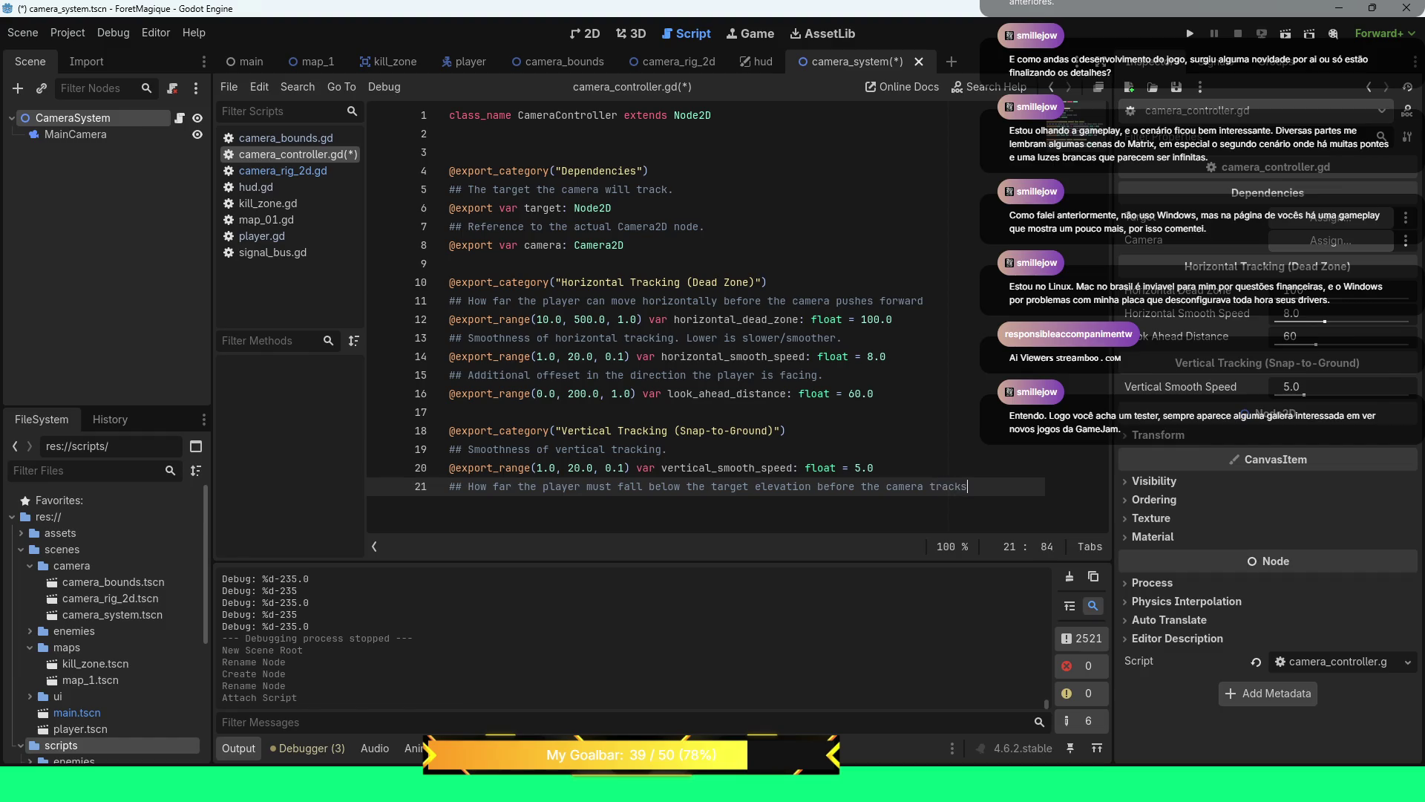
pyautogui.write('down')
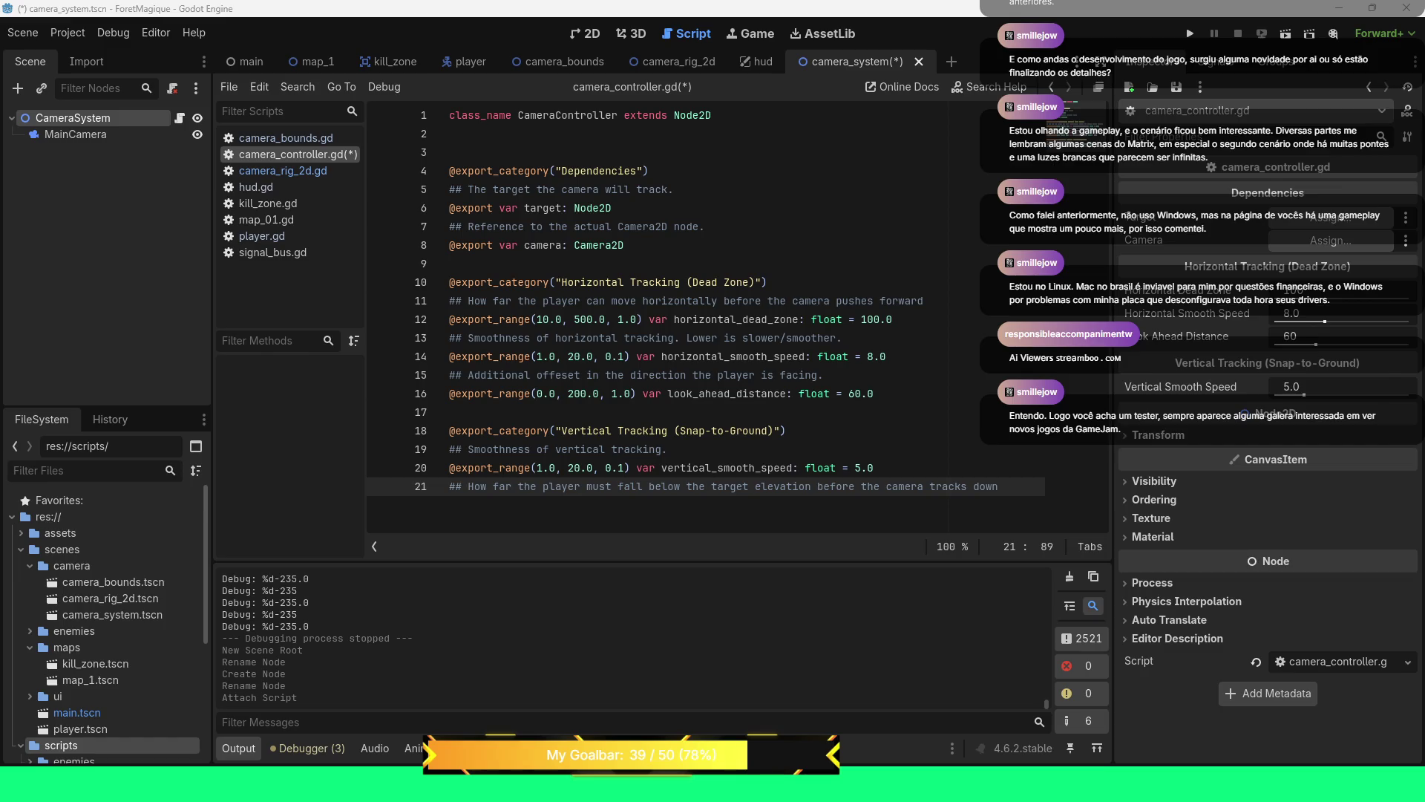
pyautogui.click(731, 375)
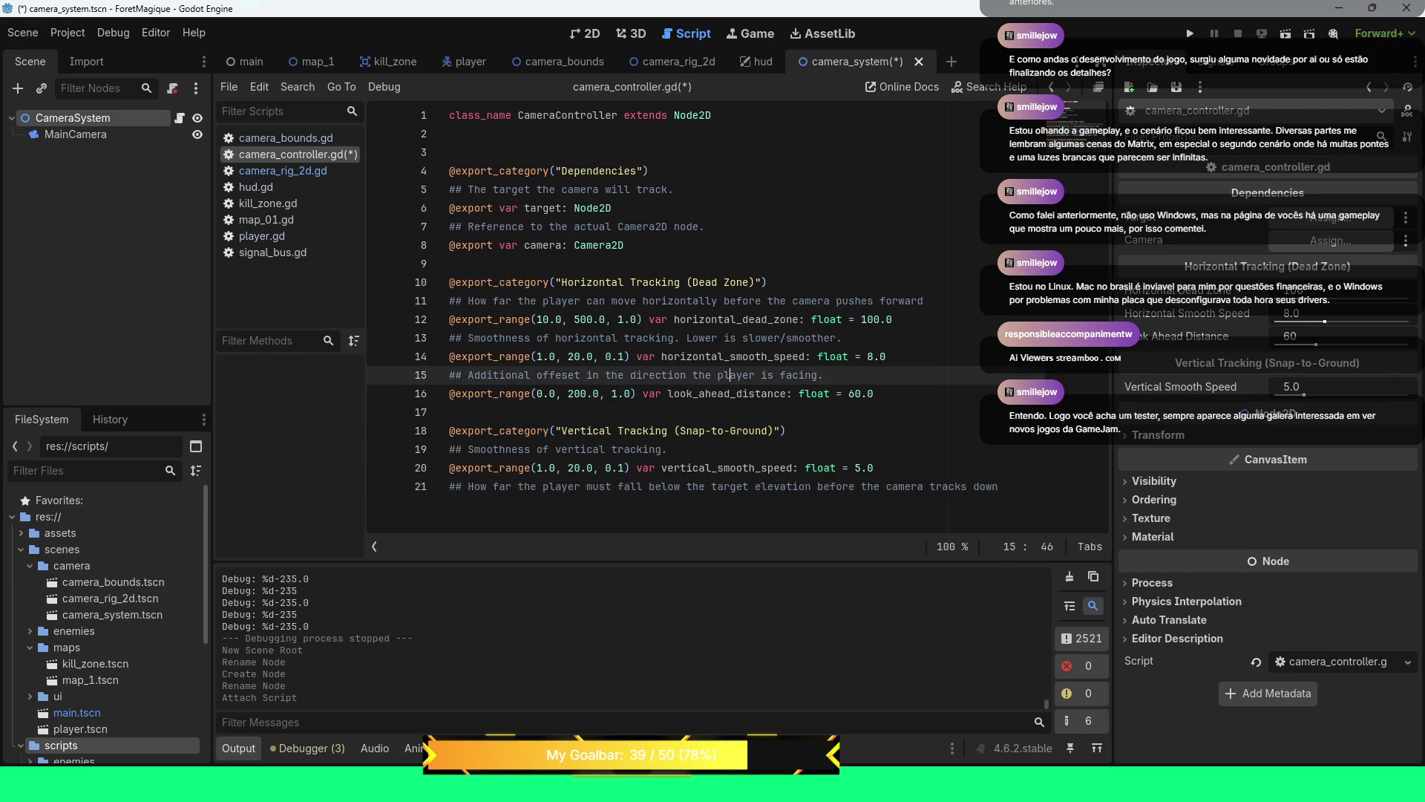
pyautogui.click(667, 449)
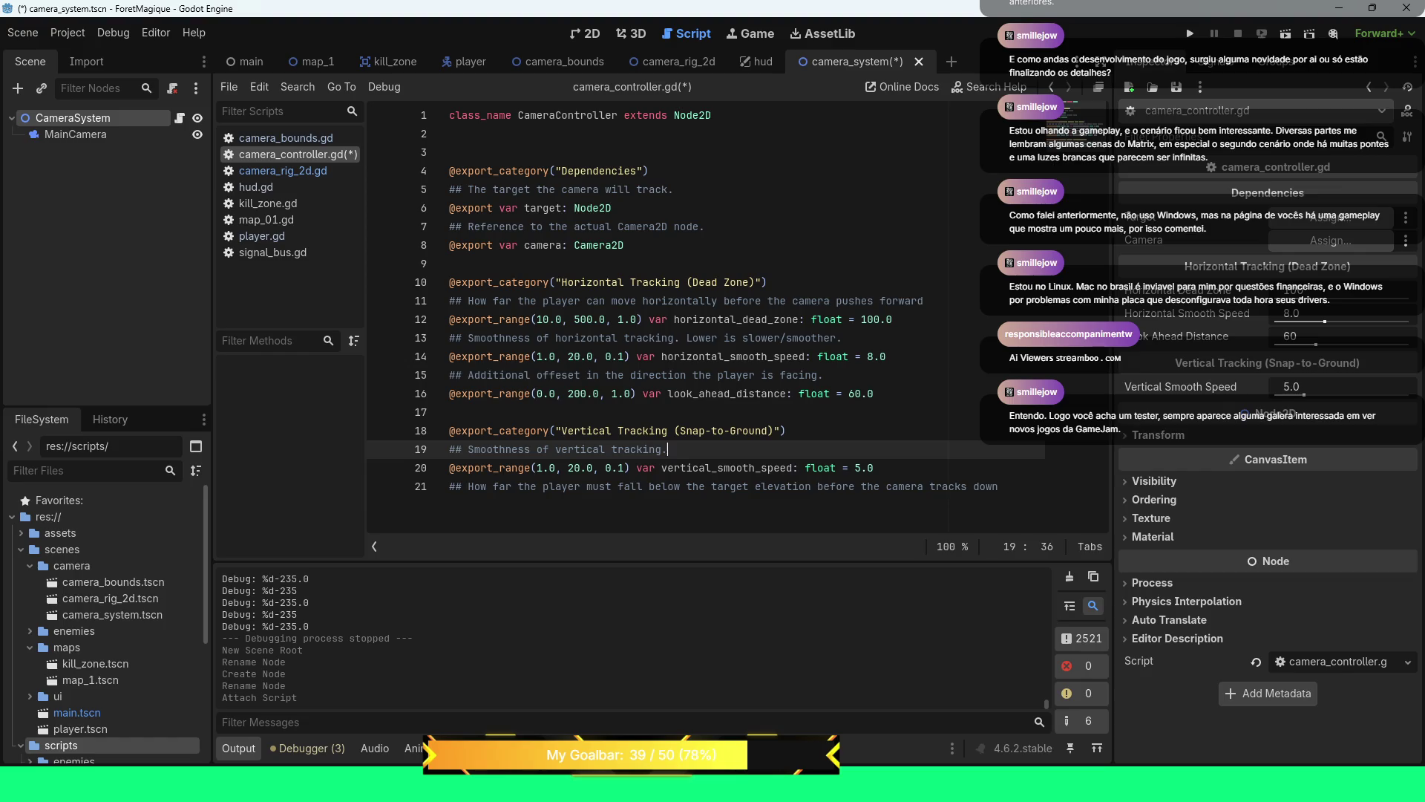
pyautogui.click(944, 486)
pyautogui.press('End')
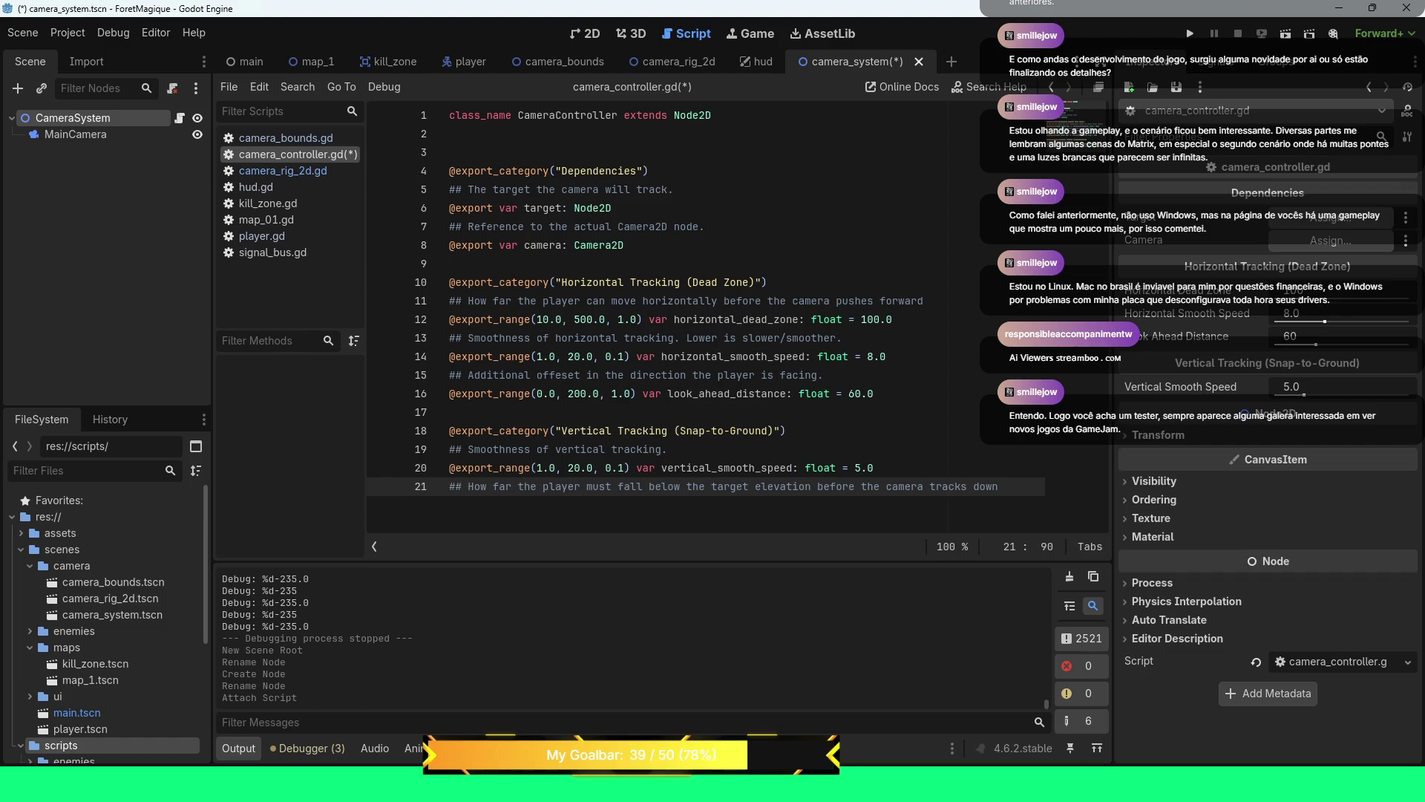
pyautogui.write('during mid-air')
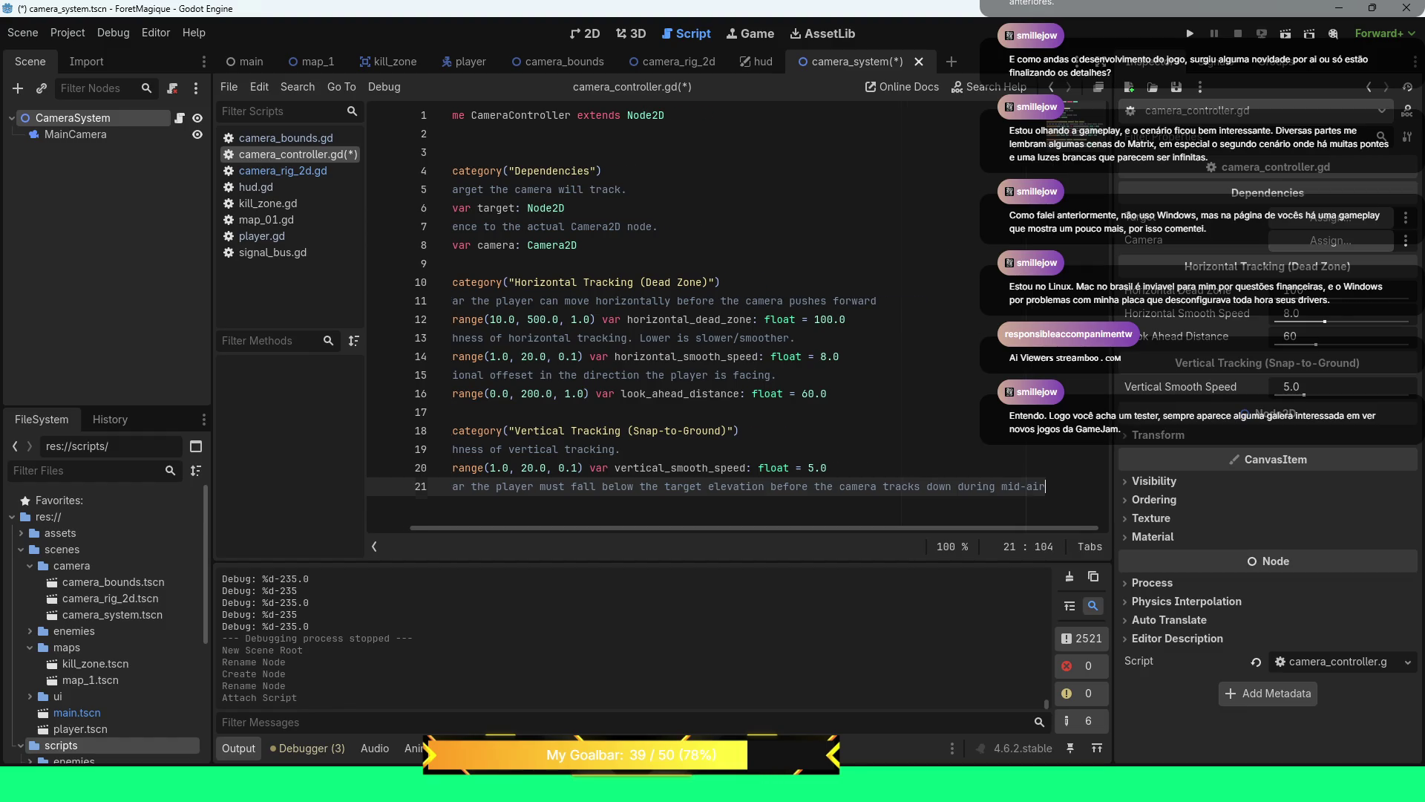
pyautogui.press('Return')
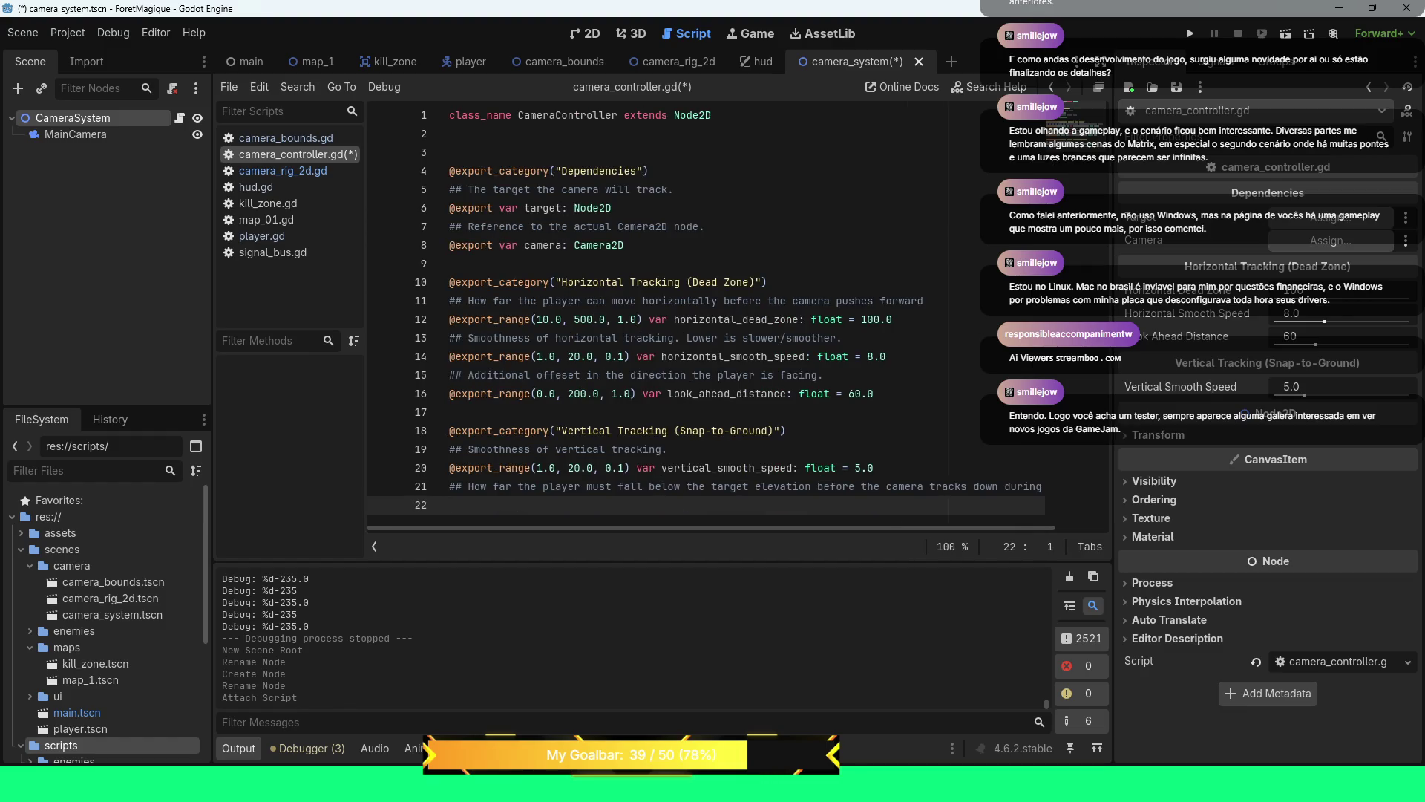
pyautogui.write('@export')
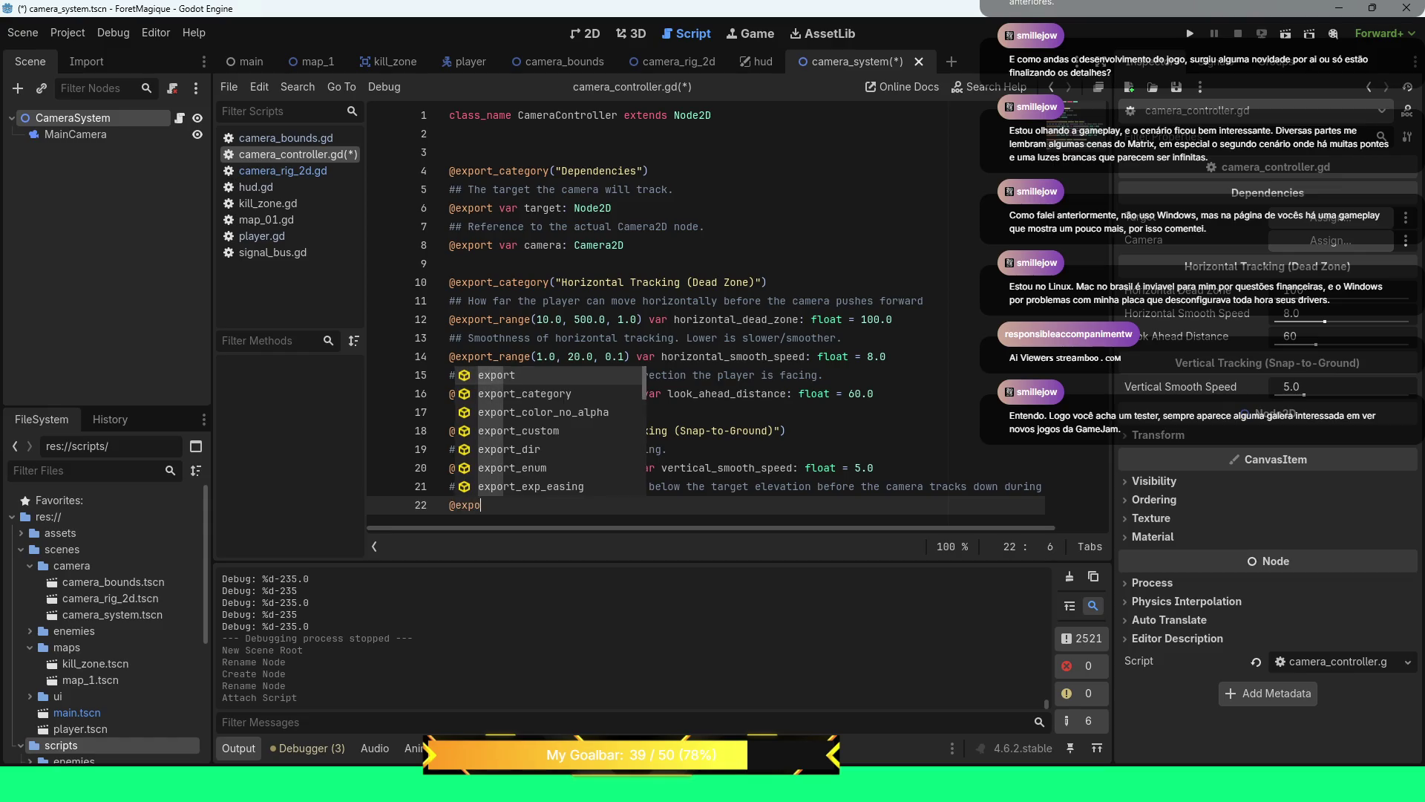
pyautogui.write('_')
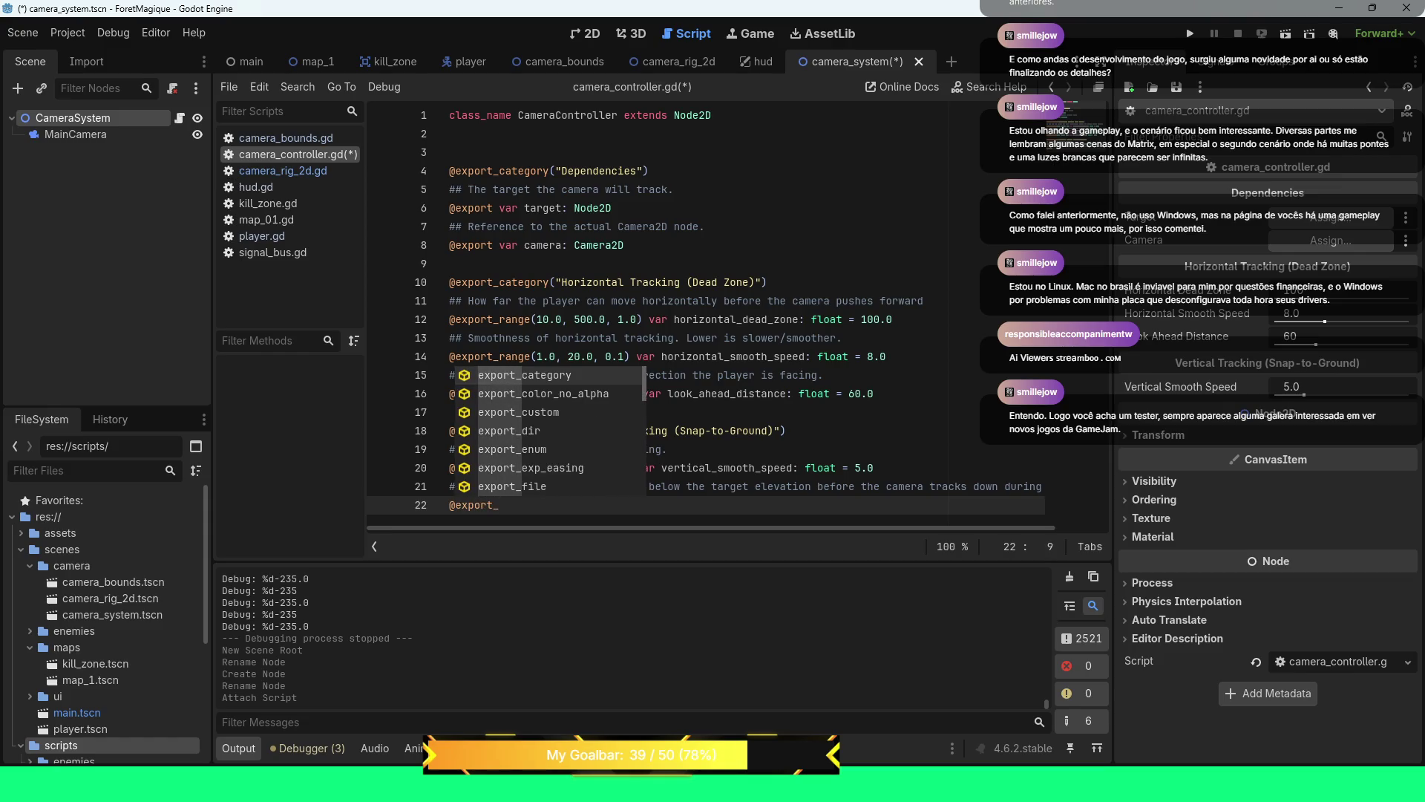
pyautogui.write('ra')
pyautogui.press('Return')
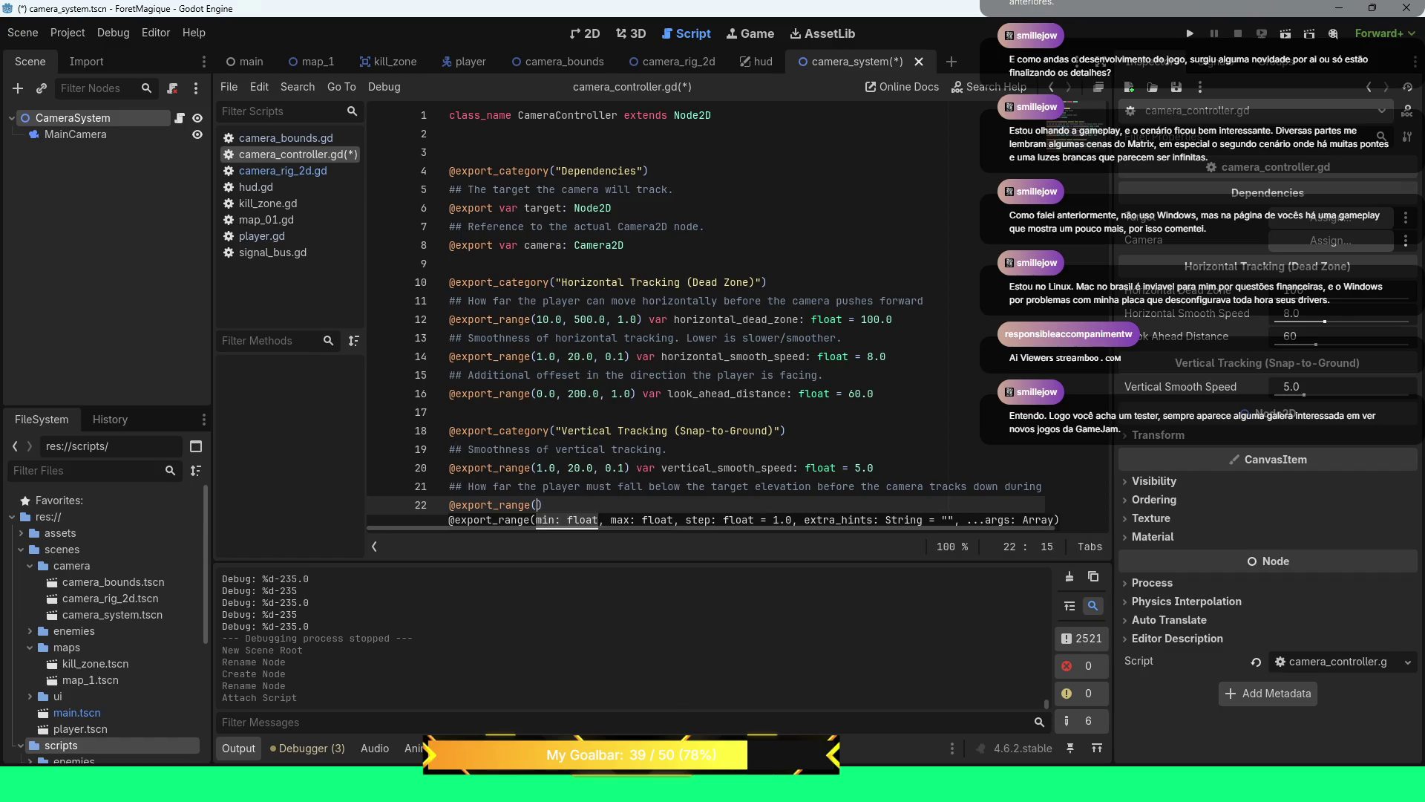
pyautogui.write('50.0')
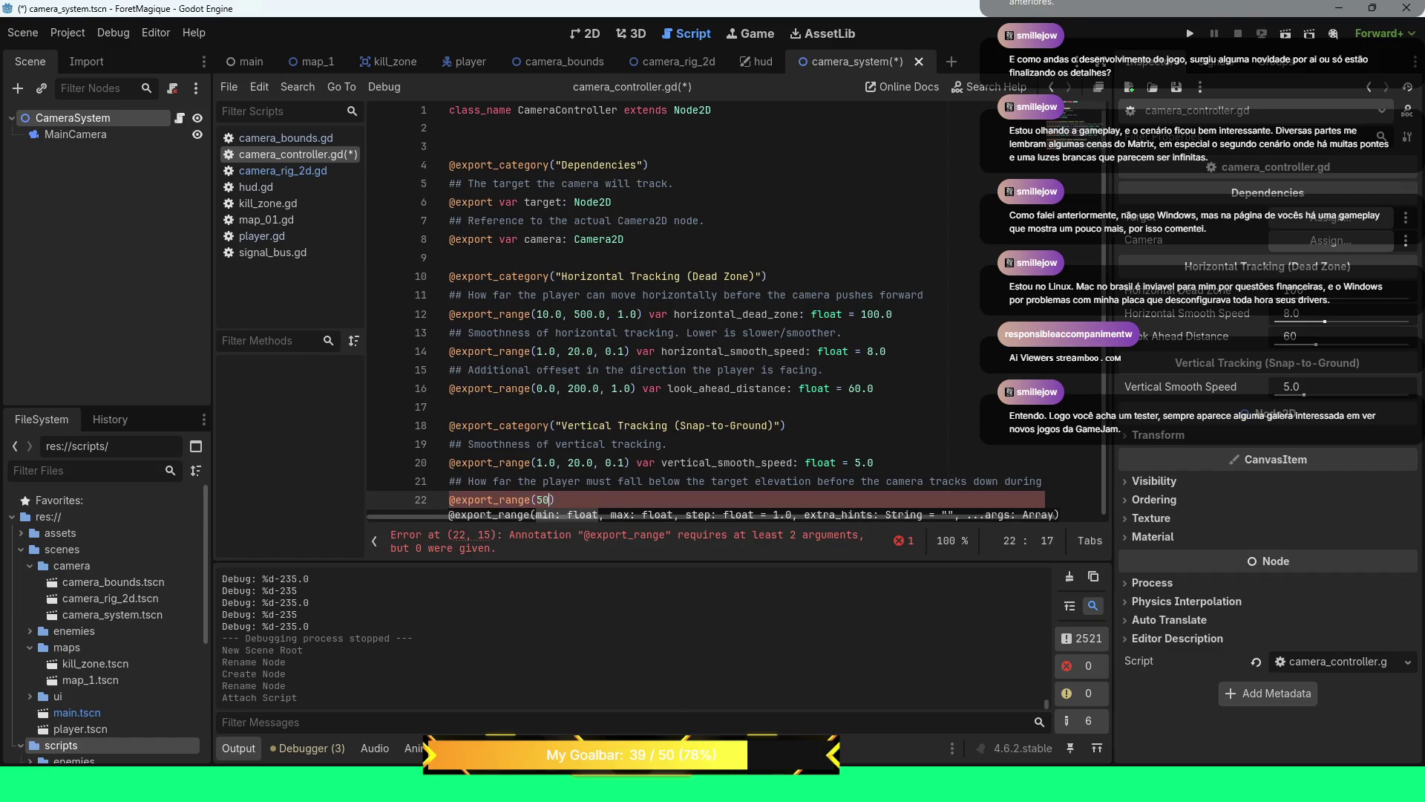
pyautogui.write(', 500.')
pyautogui.write('0')
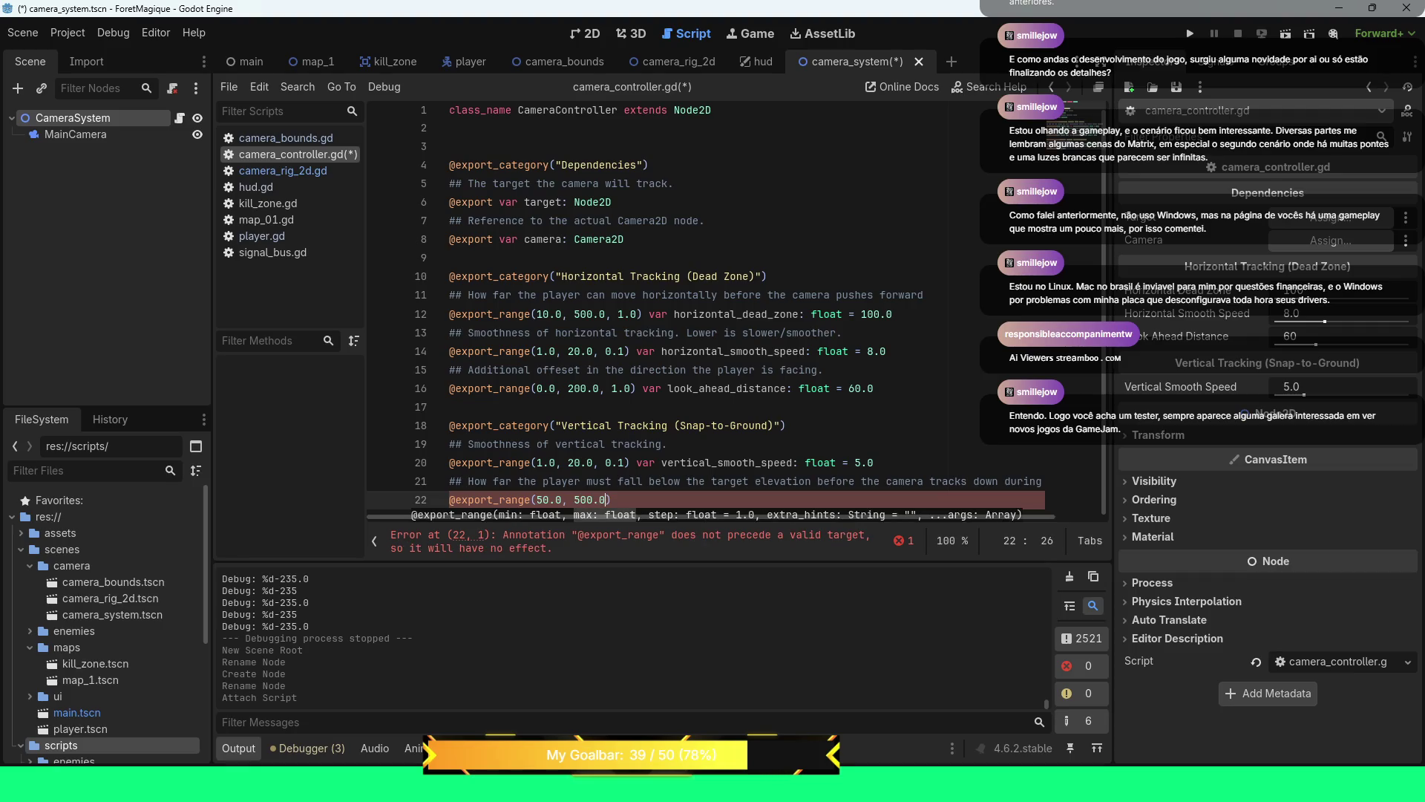
pyautogui.write(', 1.')
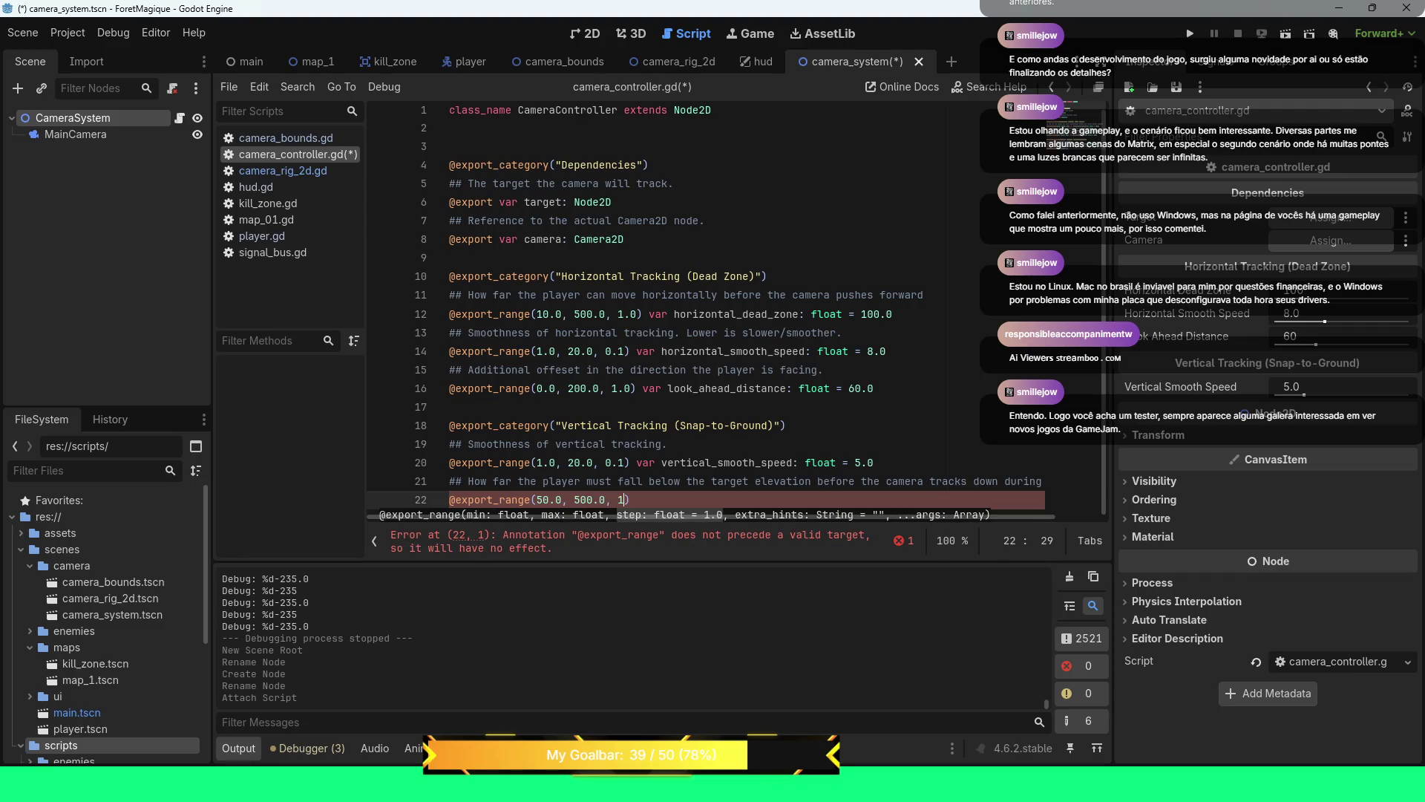
pyautogui.write('0) var fall_tracking_threshol')
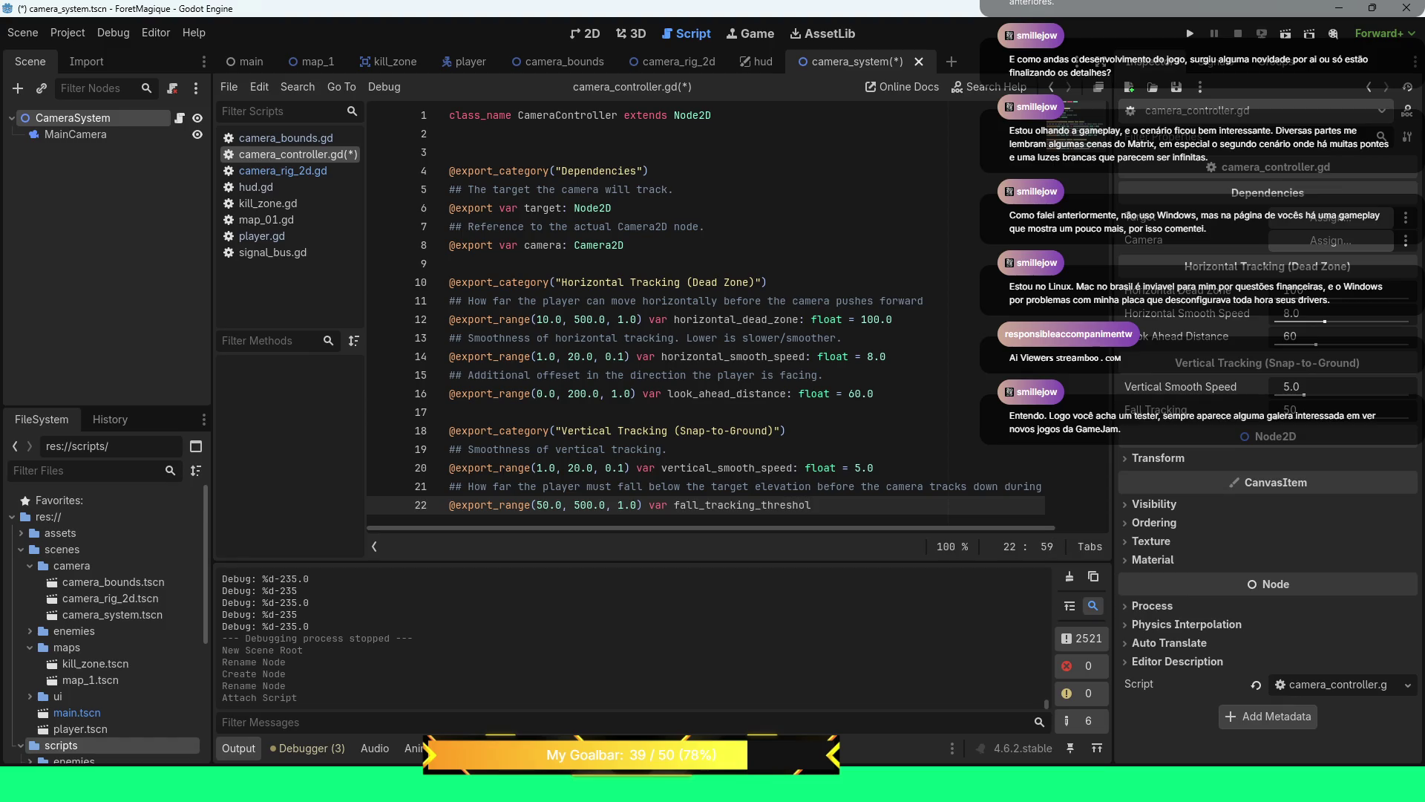
pyautogui.press('BackSpace')
pyautogui.press('BackSpace')
pyautogui.write('old')
pyautogui.write(': float ')
pyautogui.write('= 150.')
pyautogui.write('0')
pyautogui.press('Return')
pyautogui.press('Return')
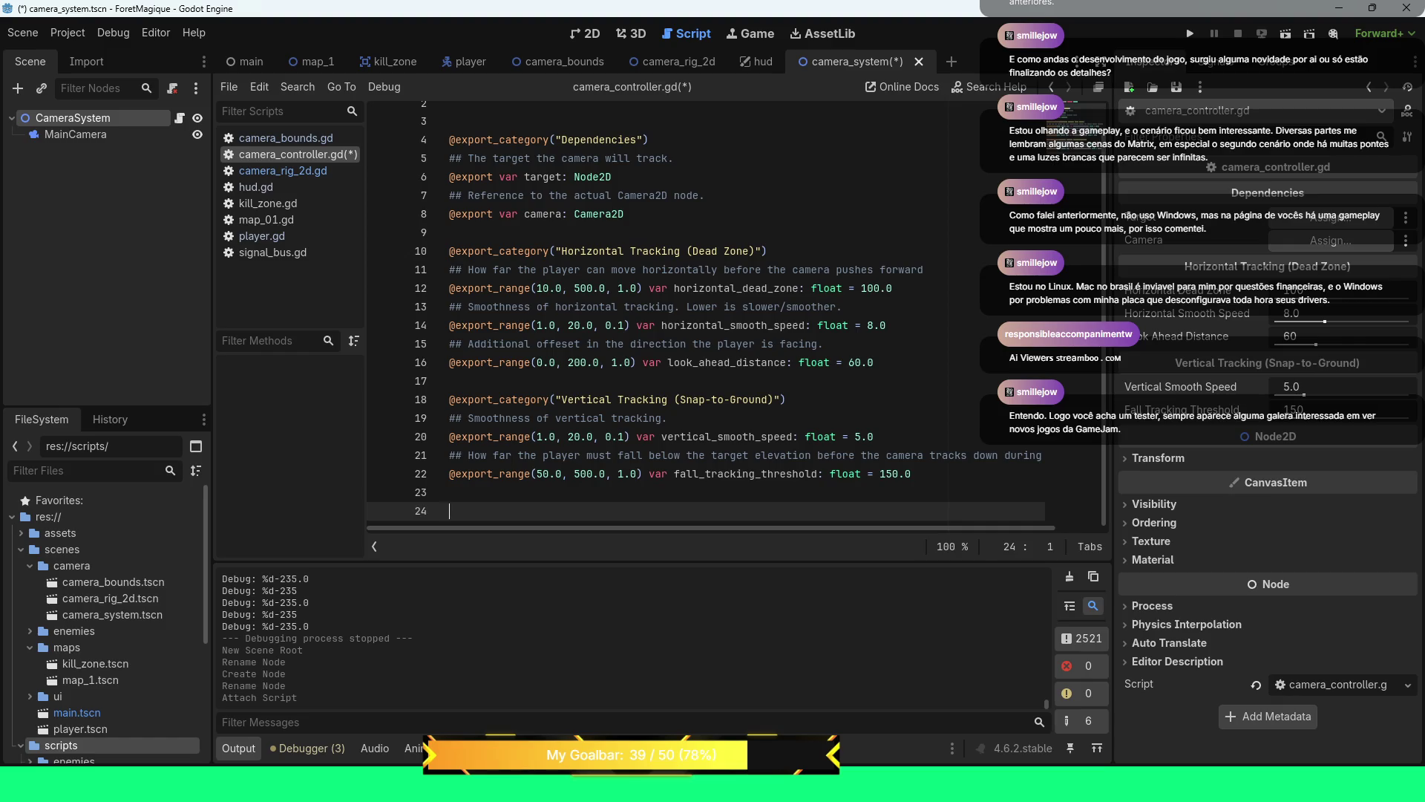
pyautogui.write('@expor')
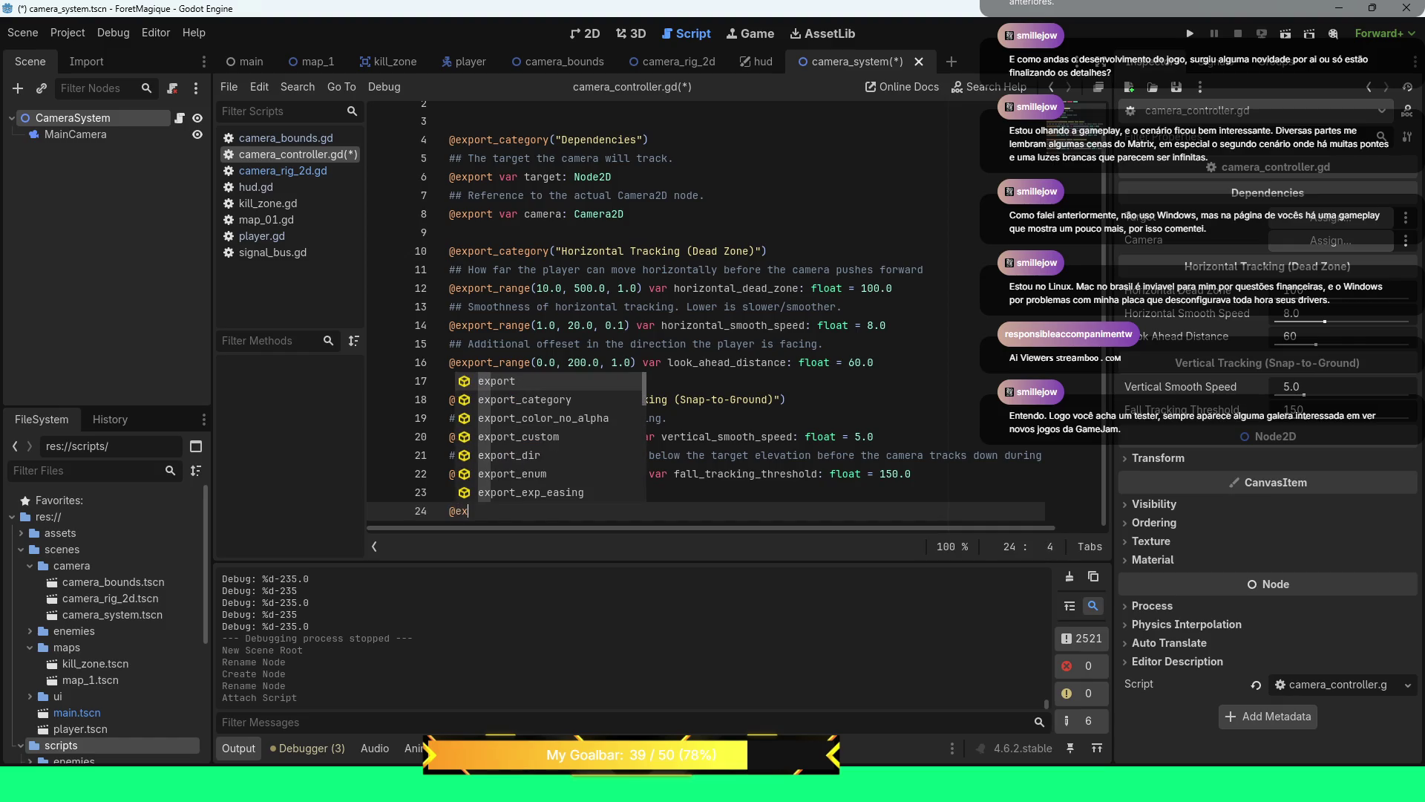
pyautogui.write('t_ca')
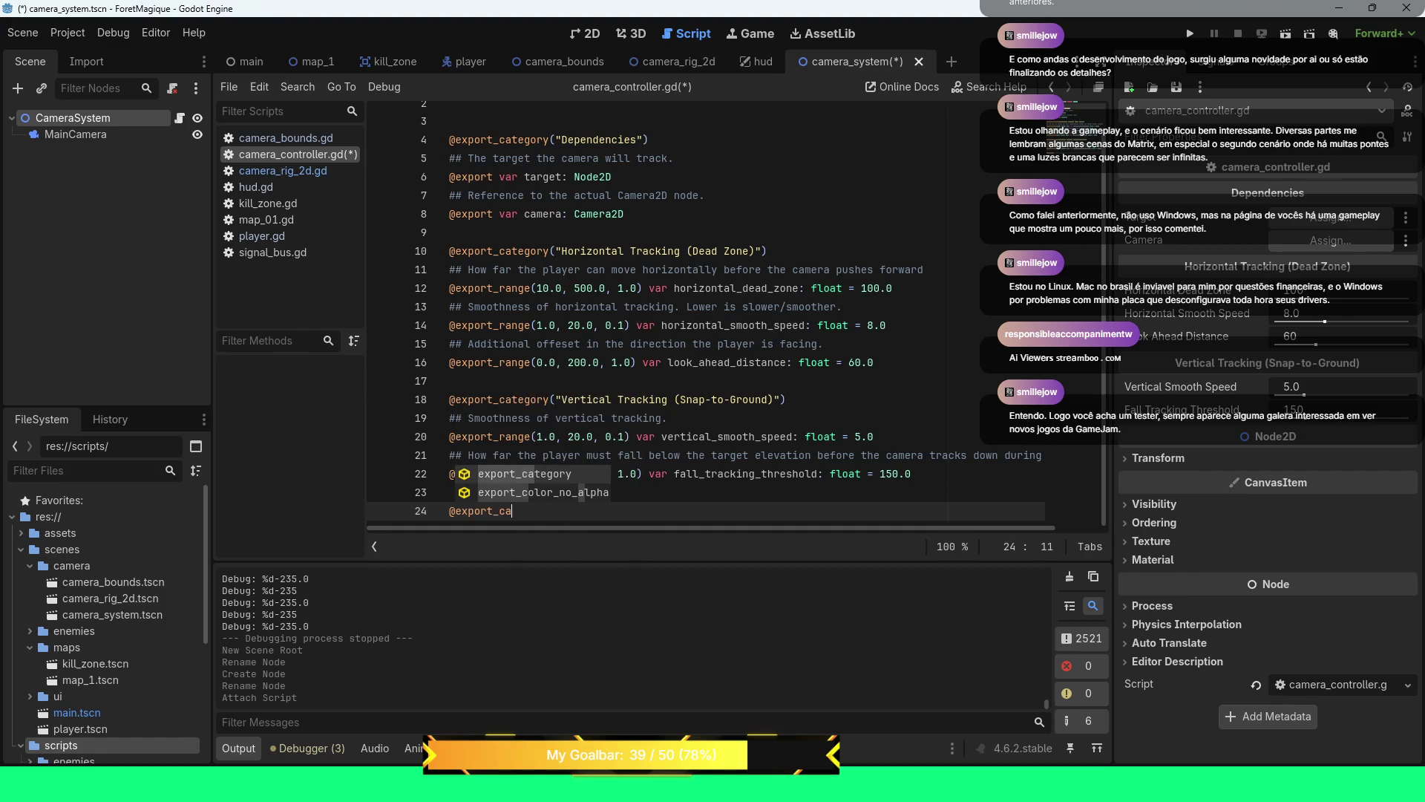
pyautogui.press('Return')
pyautogui.write('"')
pyautogui.write('Limits ')
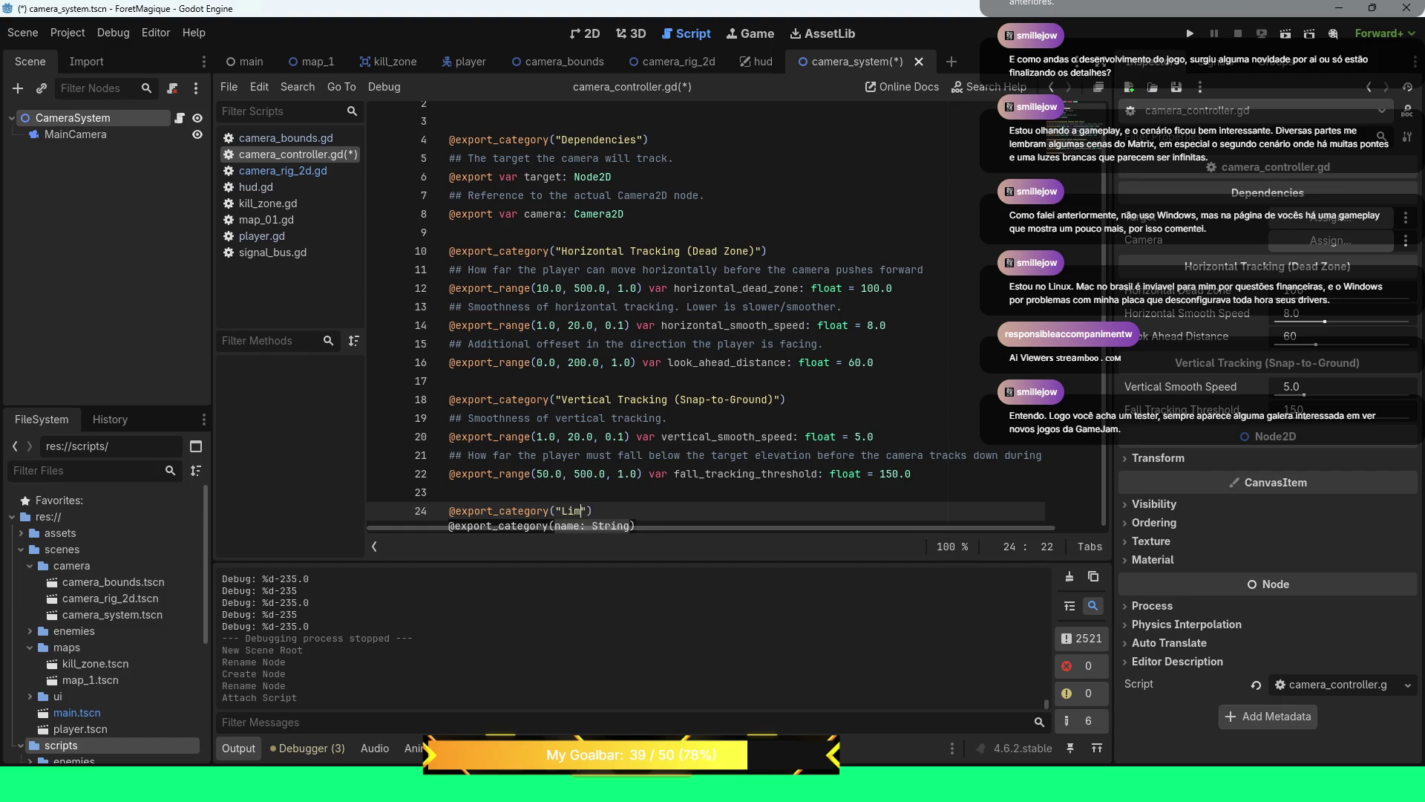
pyautogui.write('& Frami')
pyautogui.write('ng')
pyautogui.press('Return')
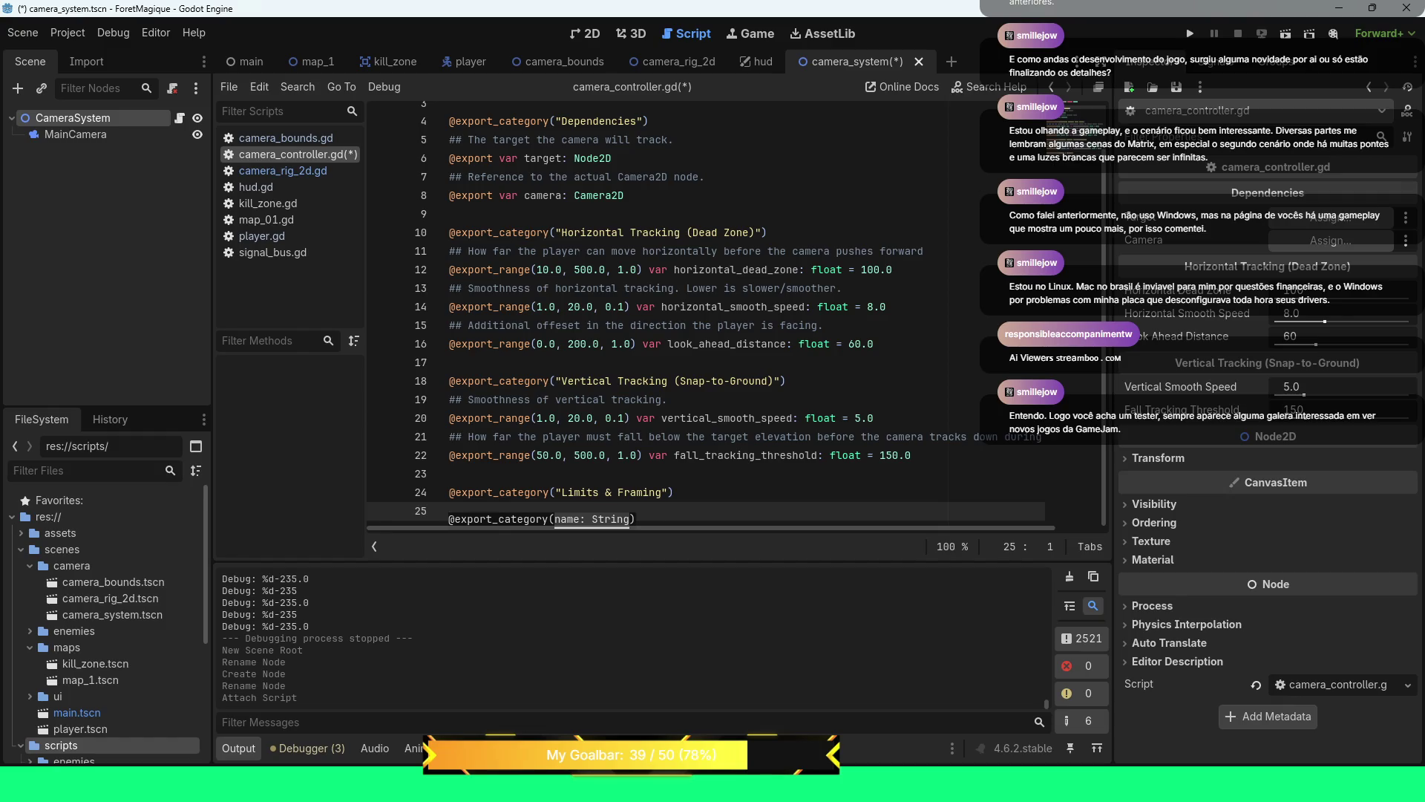
pyautogui.write('##')
pyautogui.write('The')
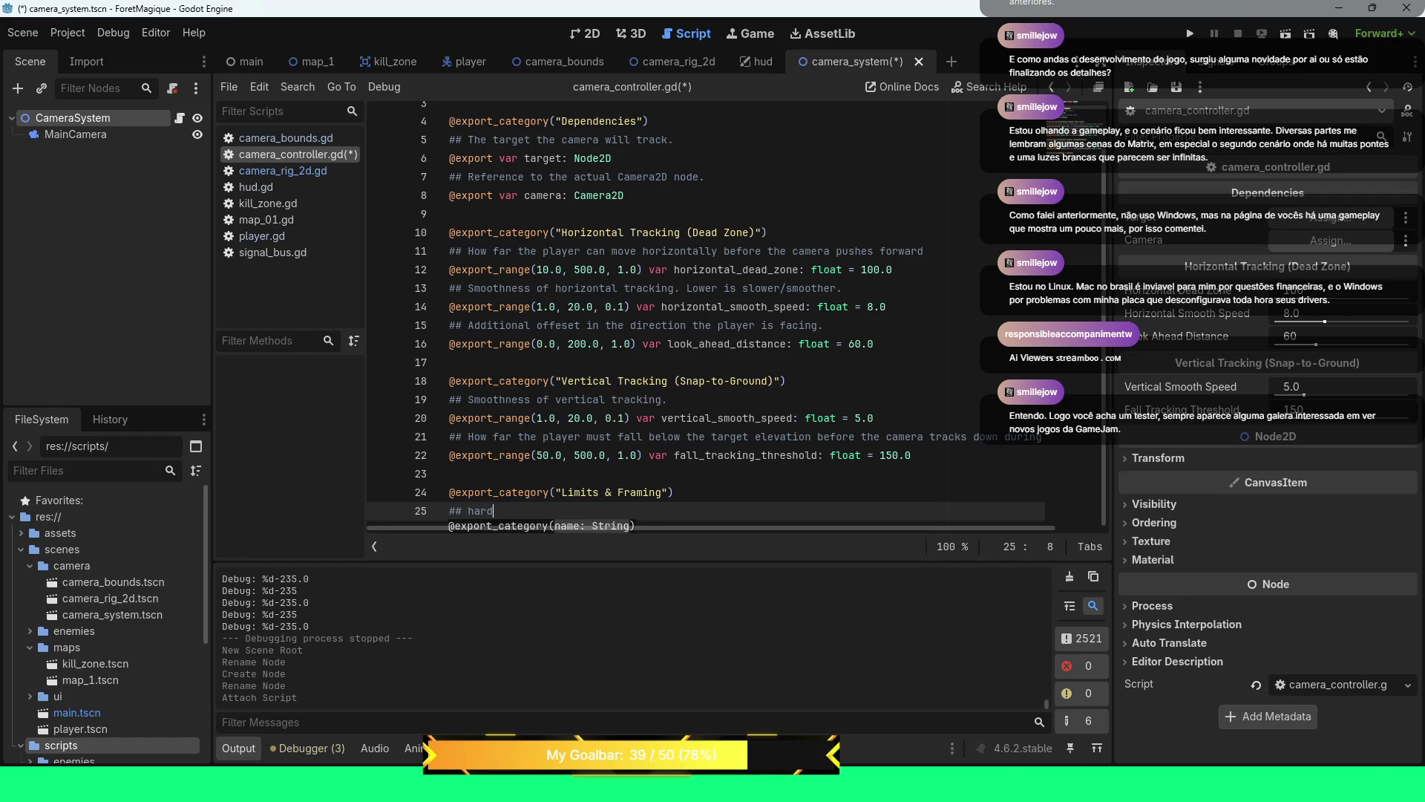
pyautogui.press('BackSpace')
pyautogui.press('BackSpace')
pyautogui.press('BackSpace')
pyautogui.write('Hard ')
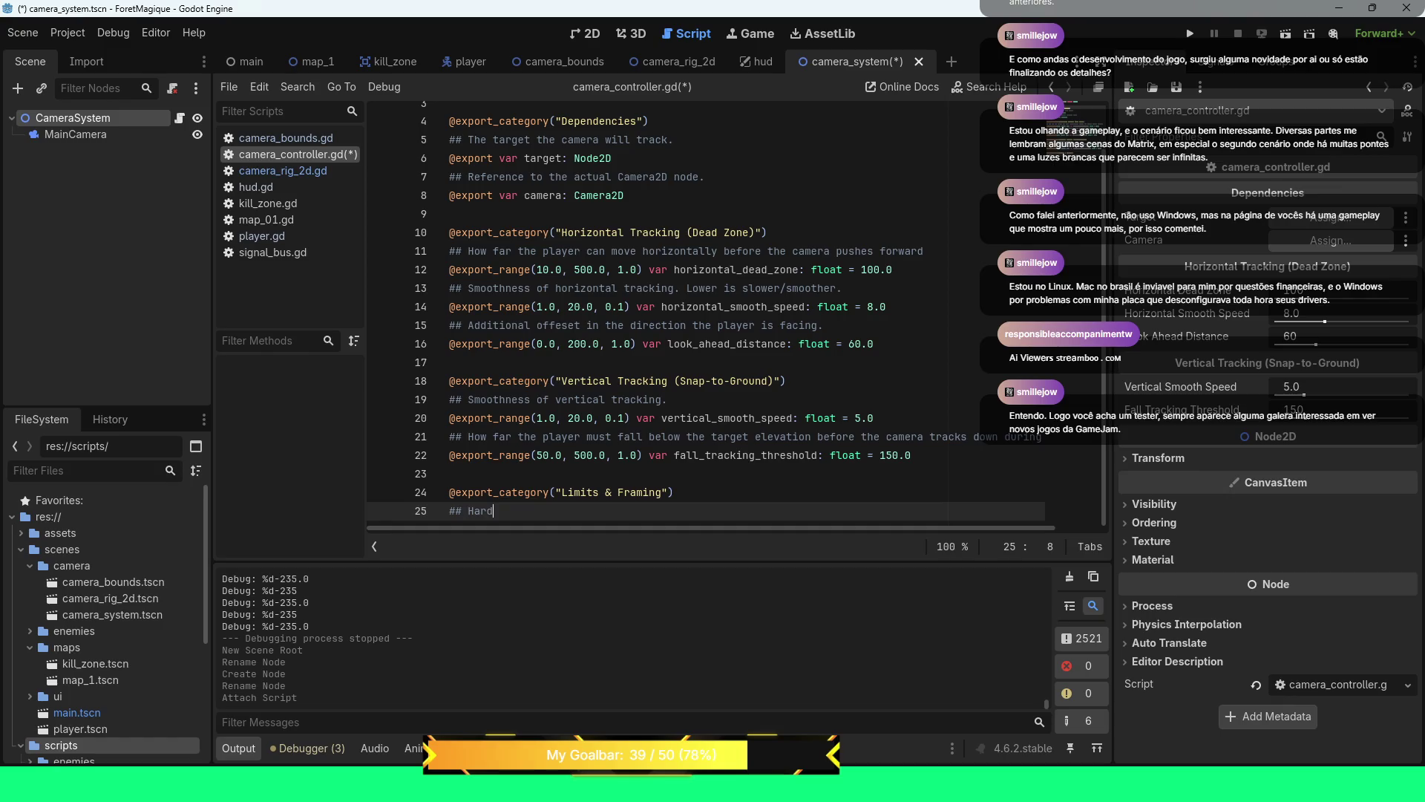
pyautogui.write('bounda')
pyautogui.write('ries for the c')
pyautogui.write('amera ')
pyautogui.write('movmen')
pyautogui.press('BackSpace')
pyautogui.press('BackSpace')
pyautogui.press('BackSpace')
pyautogui.write('ement in ')
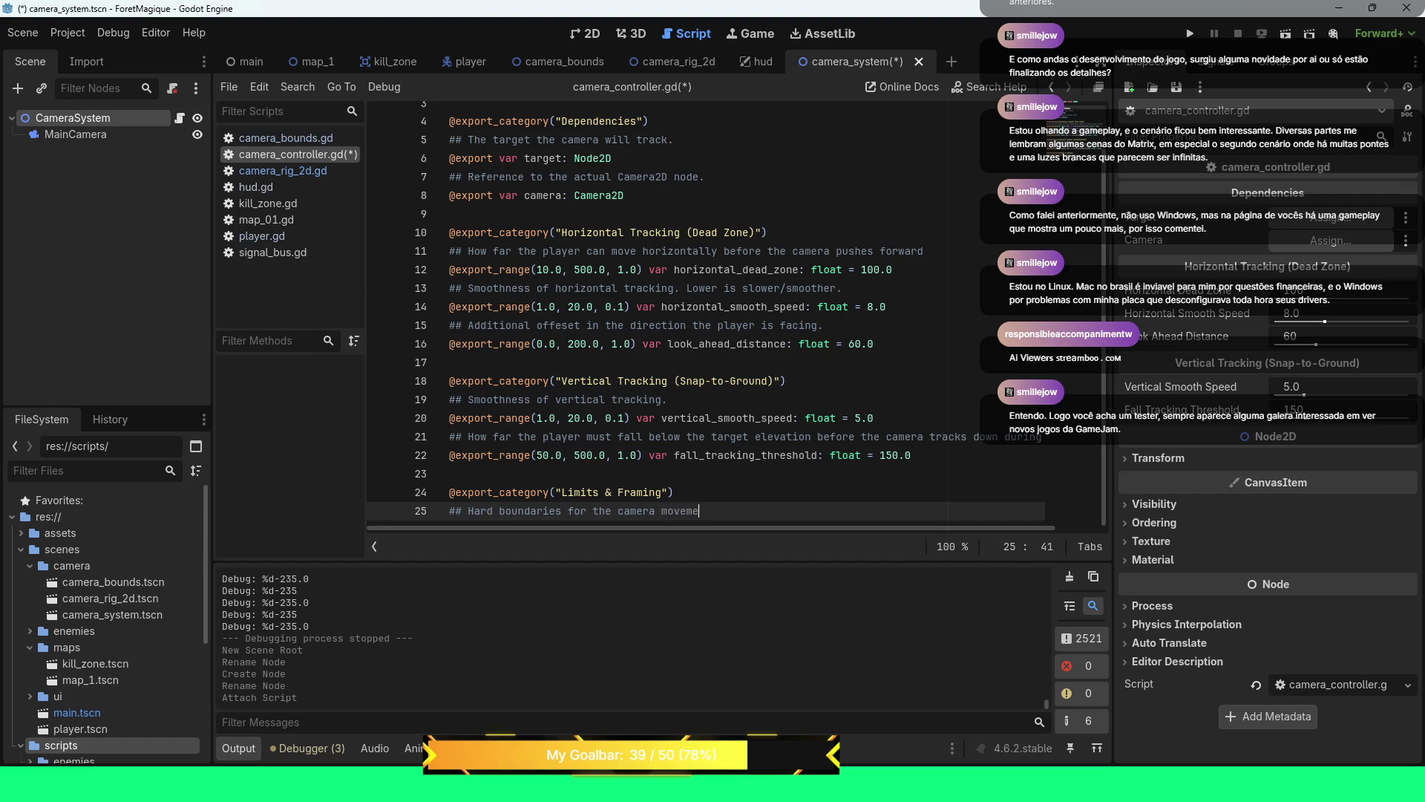
pyautogui.write('pixels.')
pyautogui.press('Return')
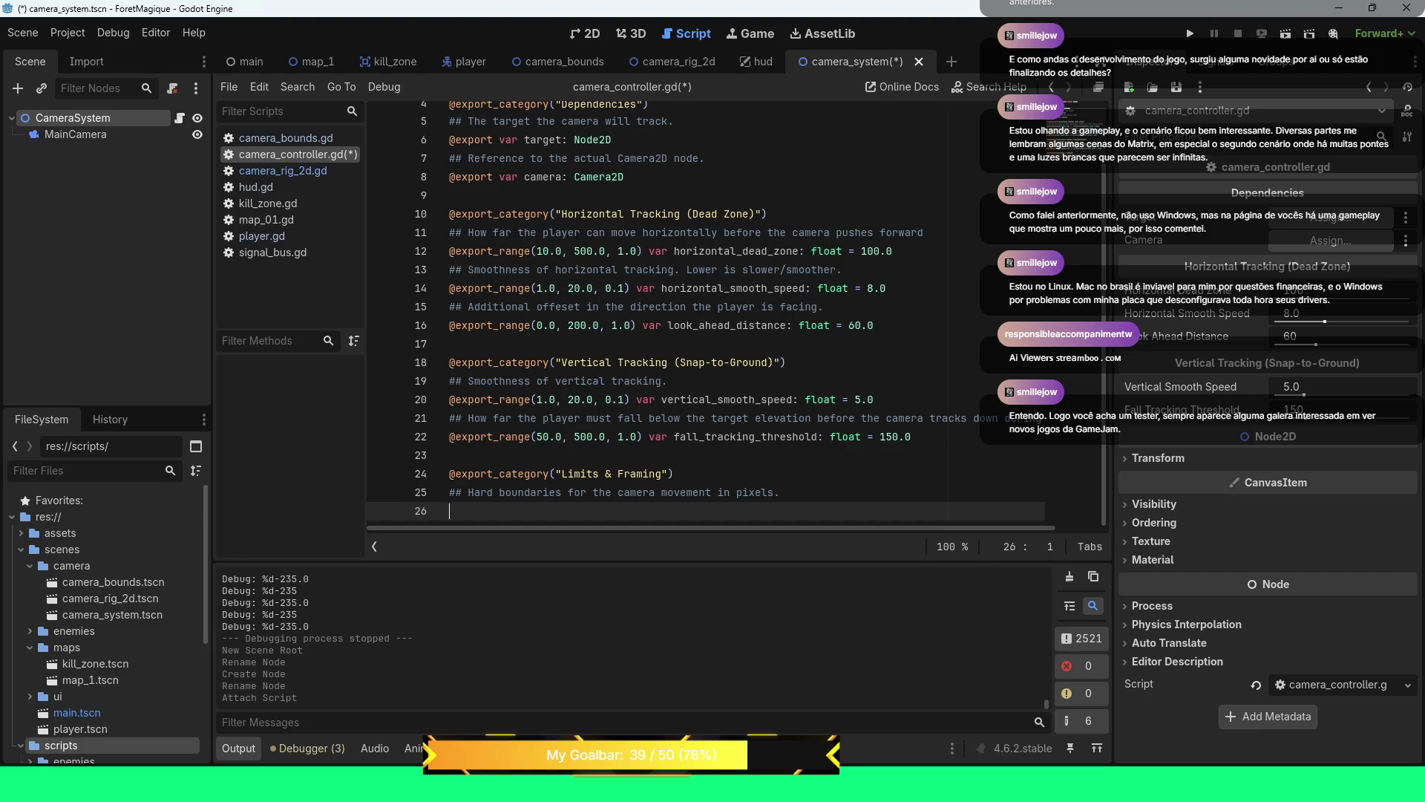
pyautogui.write('@export ')
pyautogui.write('var ')
pyautogui.write('limit_le')
pyautogui.write('ft: ')
pyautogui.write('int ')
pyautogui.write('= -1')
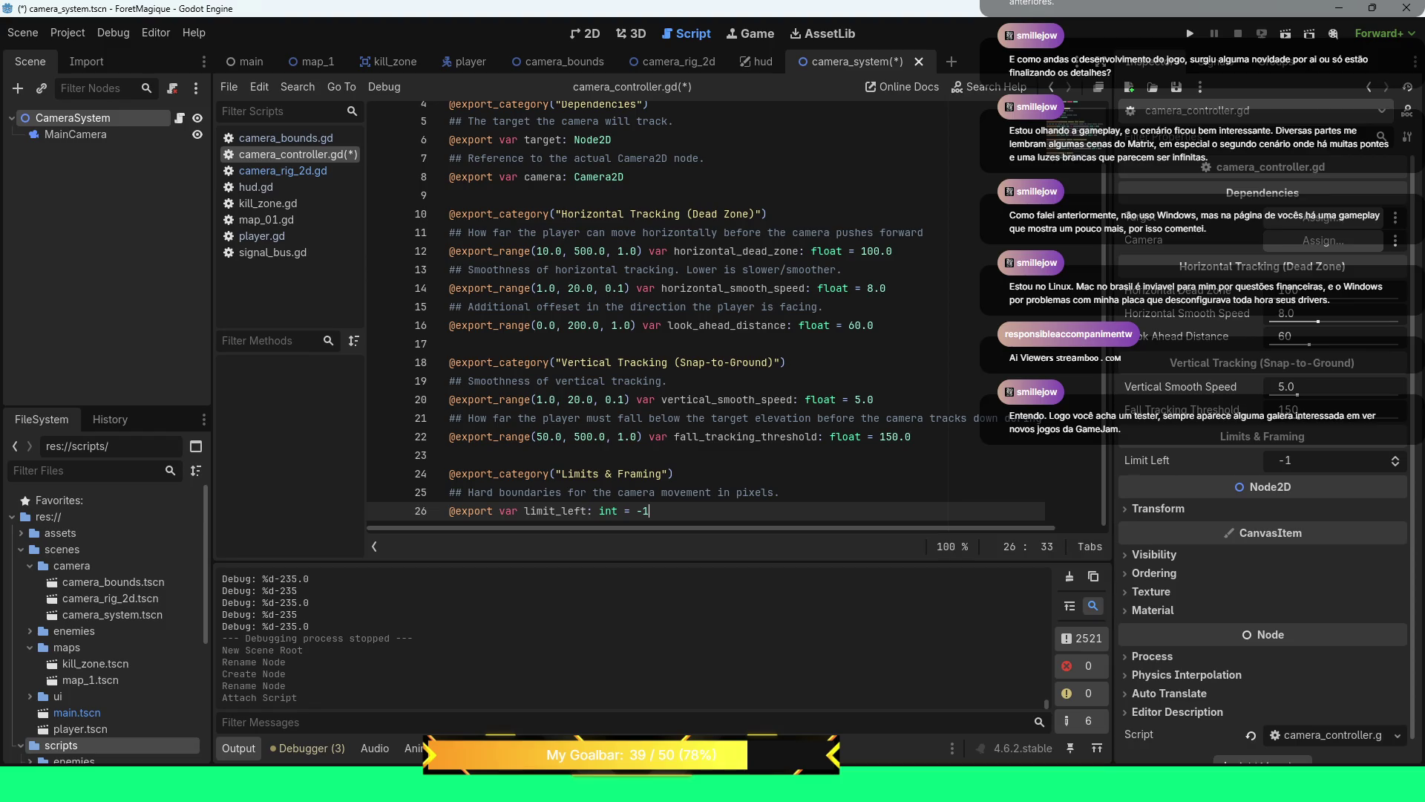
# Give limit_left and a new limit_top int export the default -10000000, then add a limit_right line.
pyautogui.write('0000000')
pyautogui.hotkey('shift', 'End')
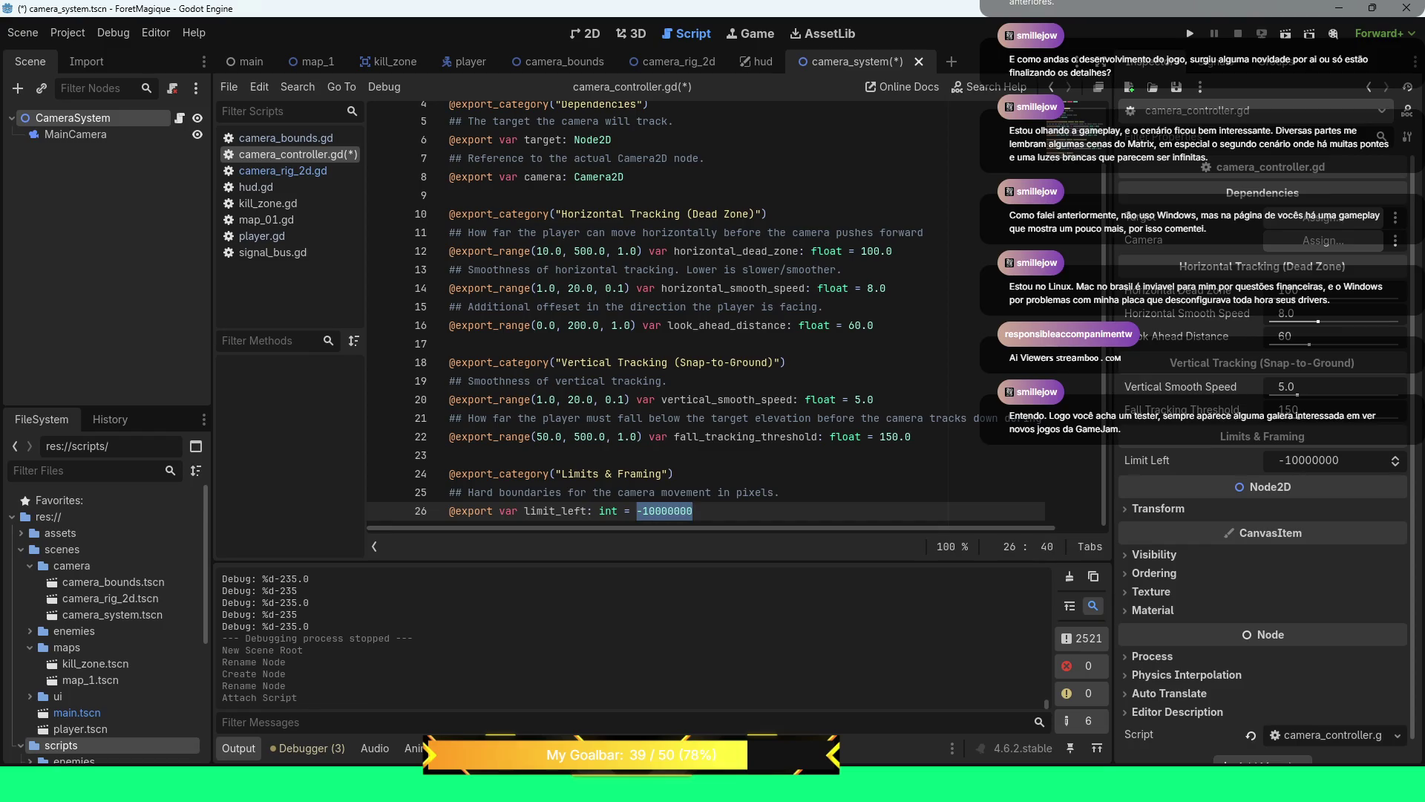
pyautogui.press('Right')
pyautogui.press('Return')
pyautogui.write('@export ')
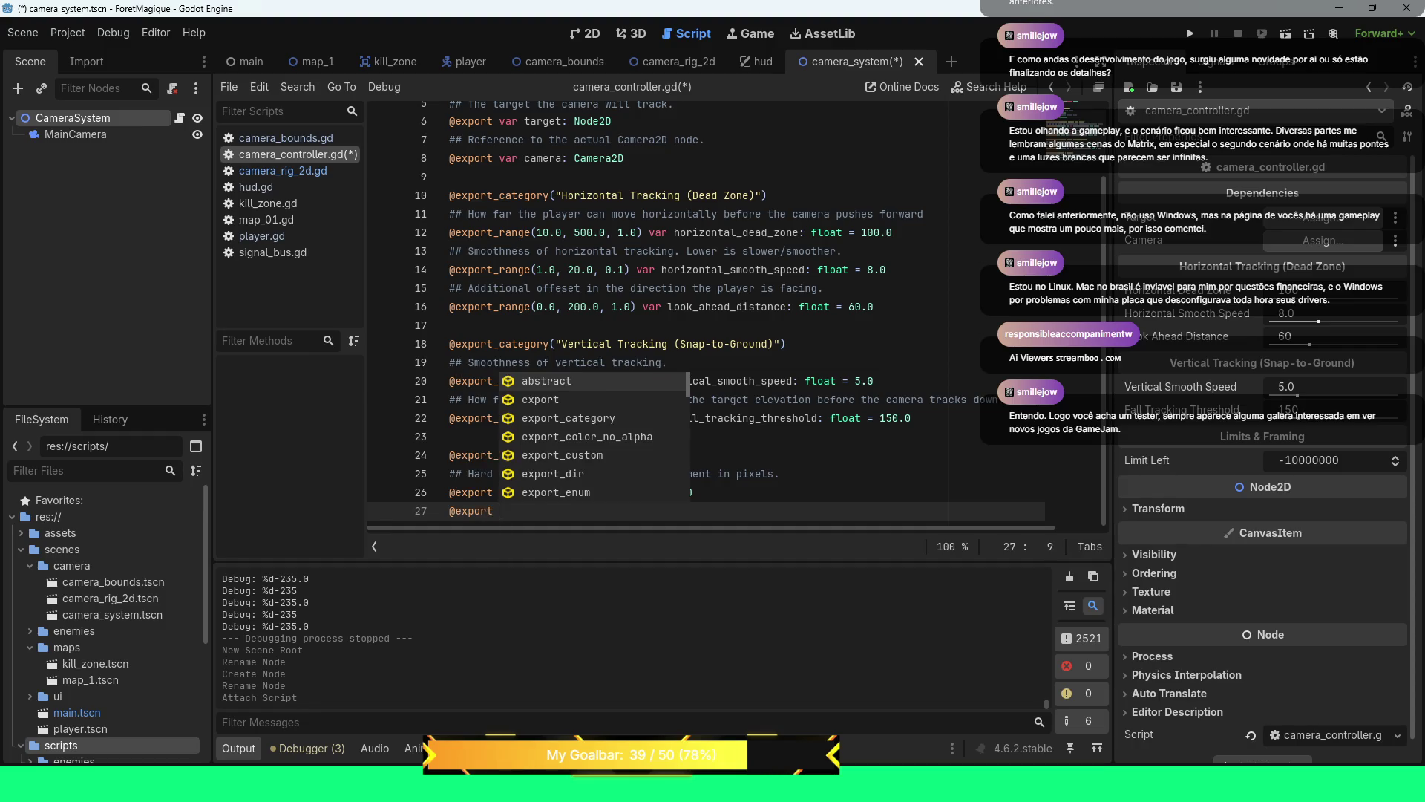
pyautogui.write('var limit_')
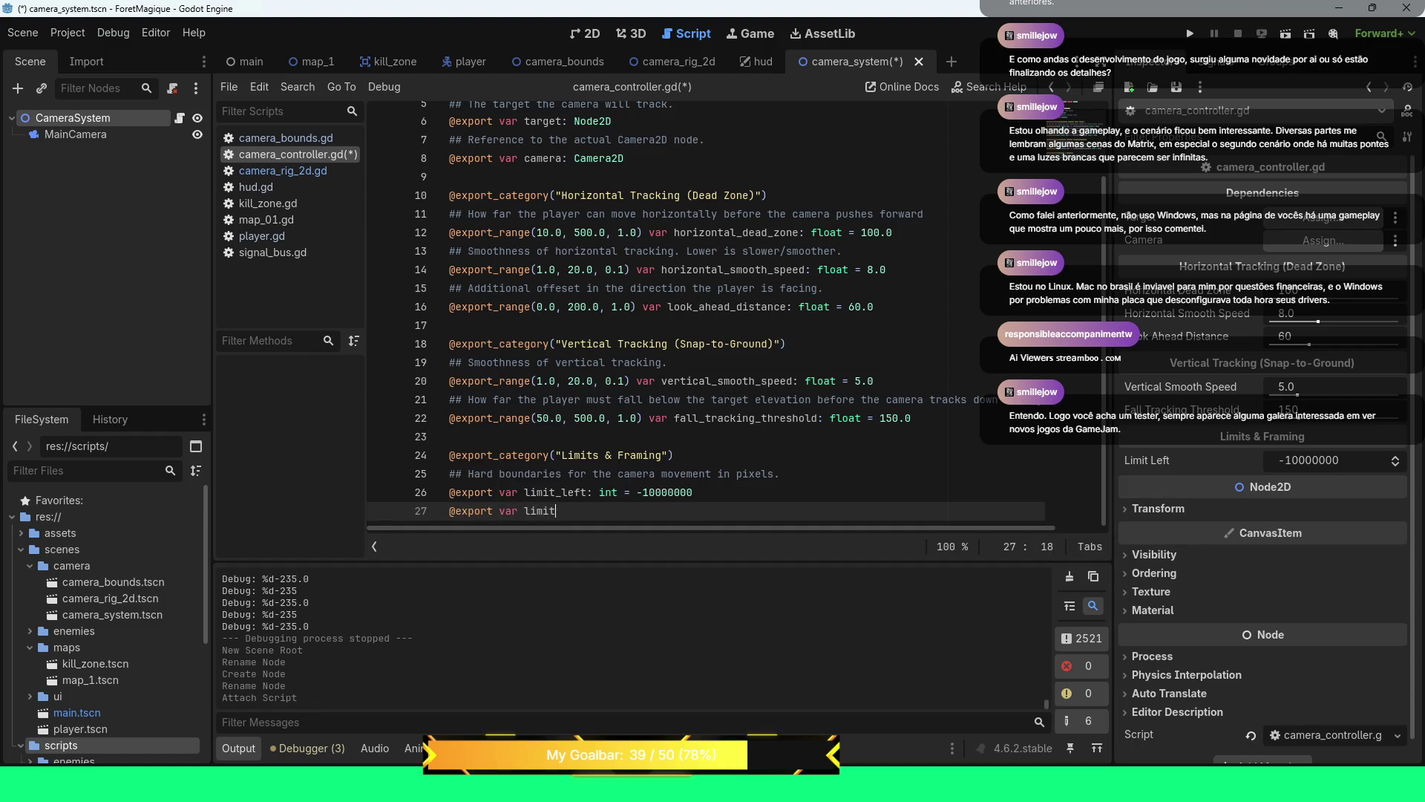
pyautogui.write('top: int = -10000000')
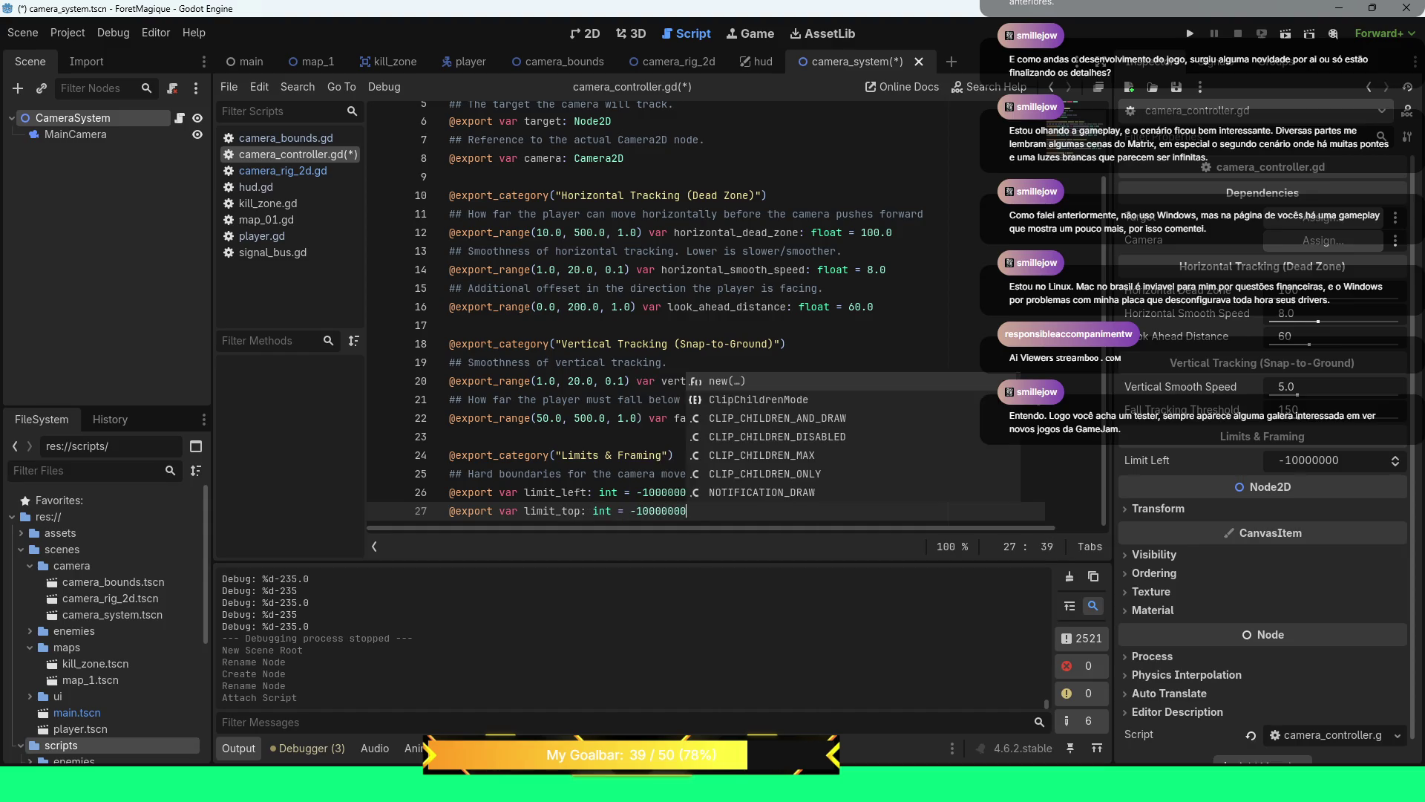
pyautogui.press('Escape')
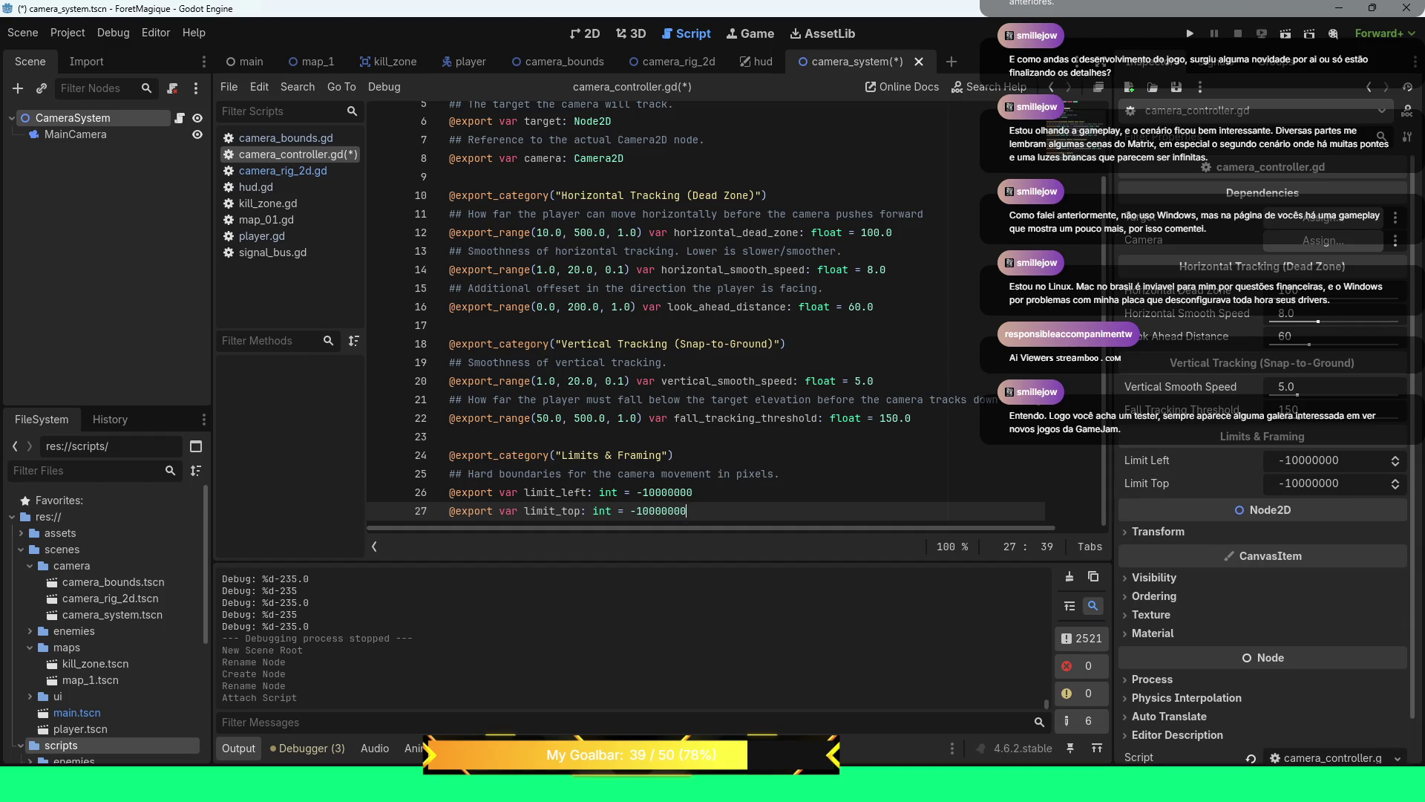
pyautogui.press('Return')
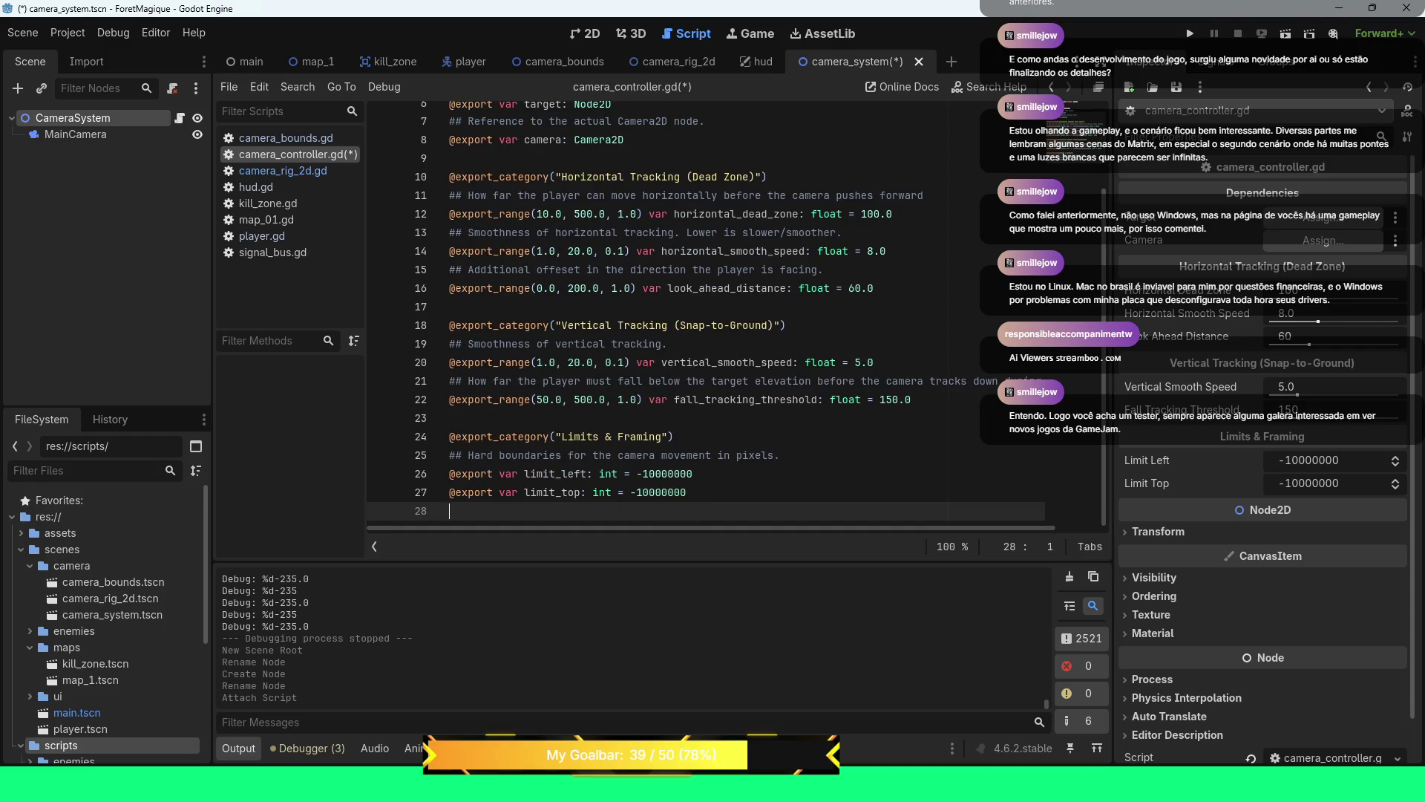
pyautogui.write('@expor')
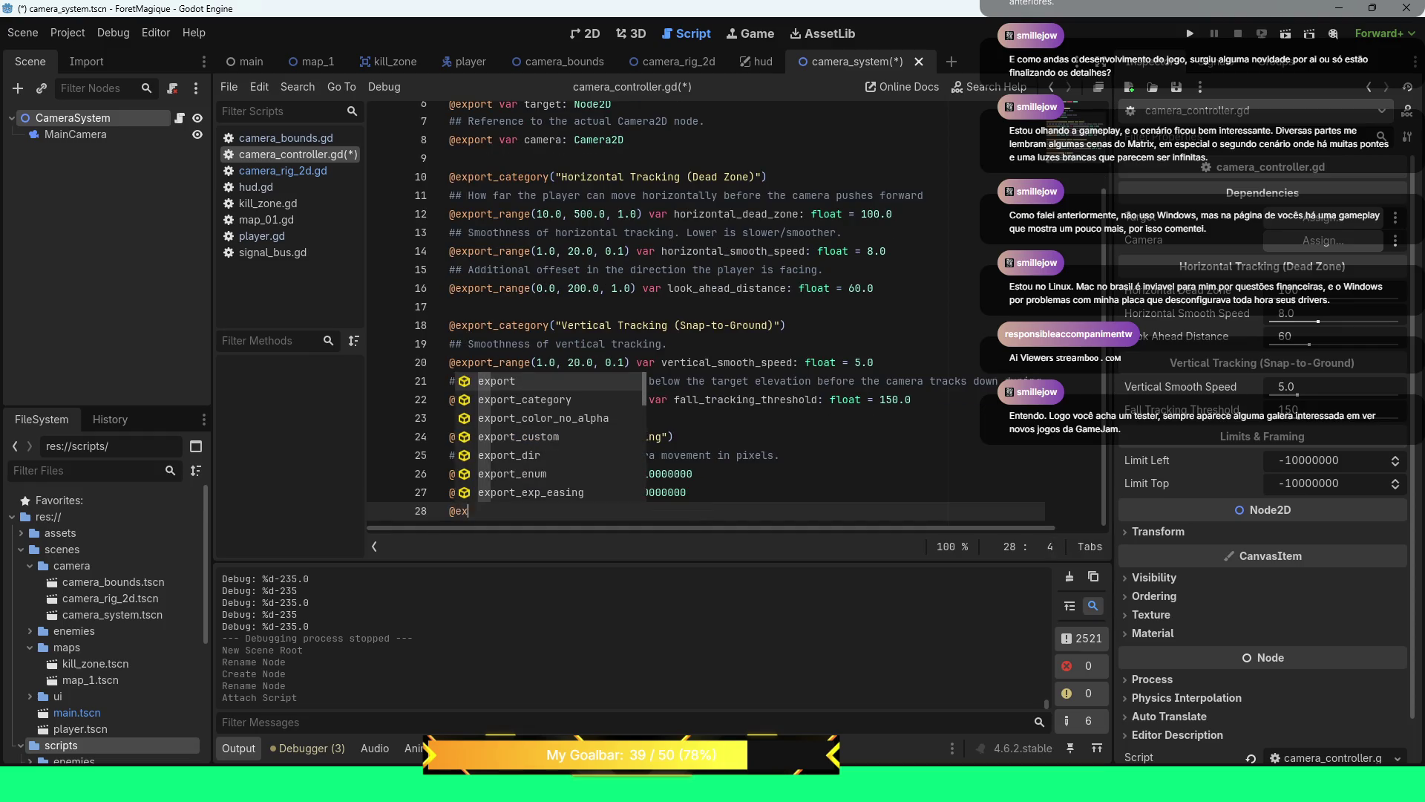
pyautogui.write('t ')
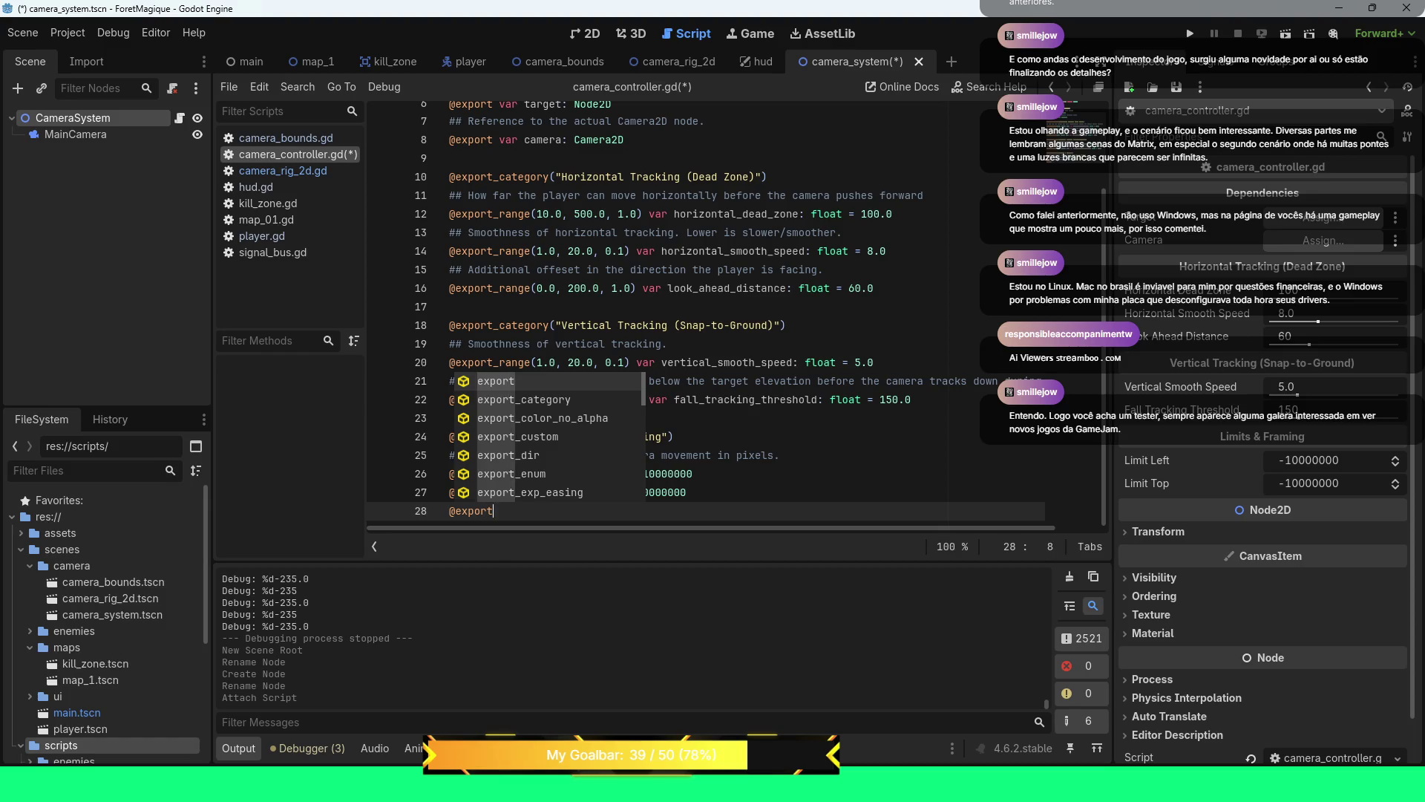
pyautogui.write('var')
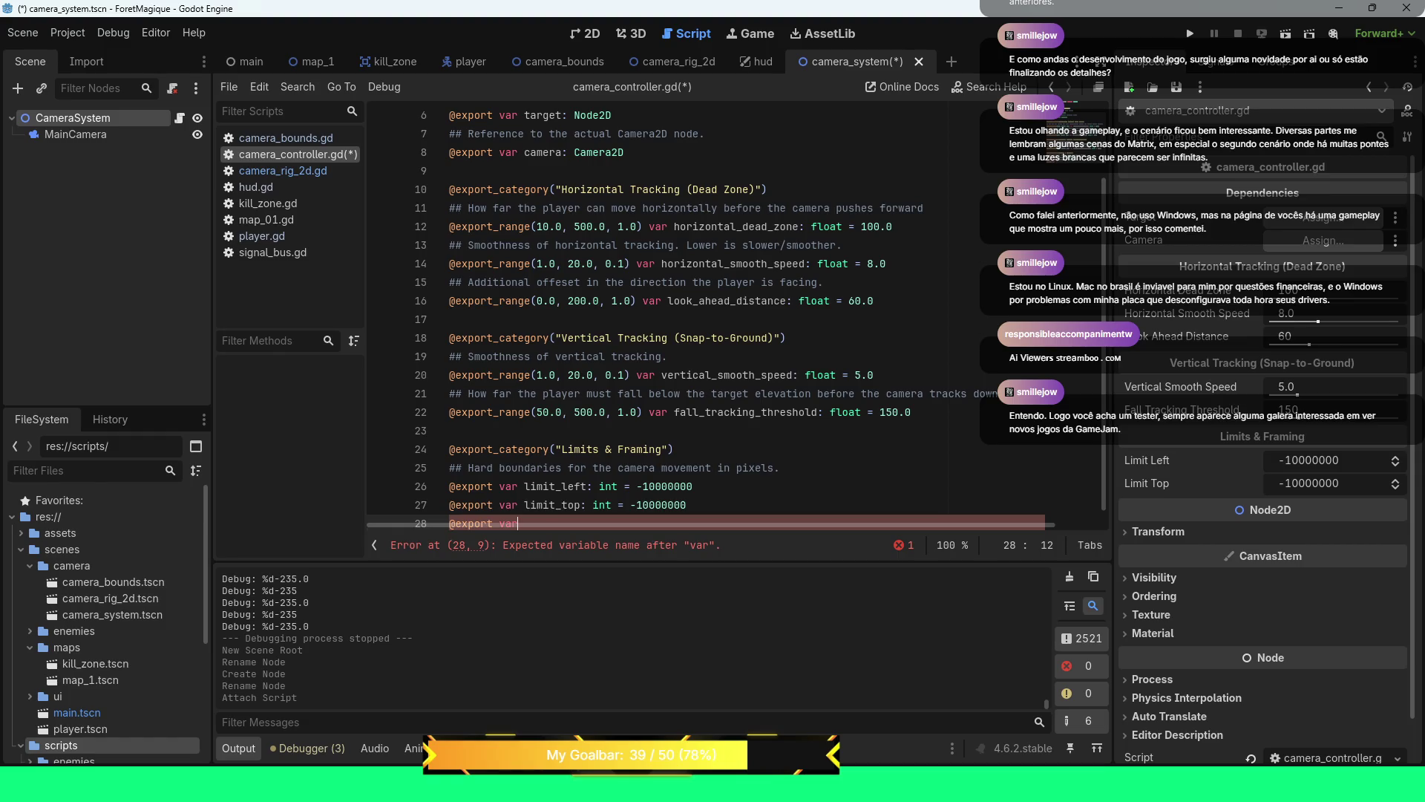
pyautogui.write(' l')
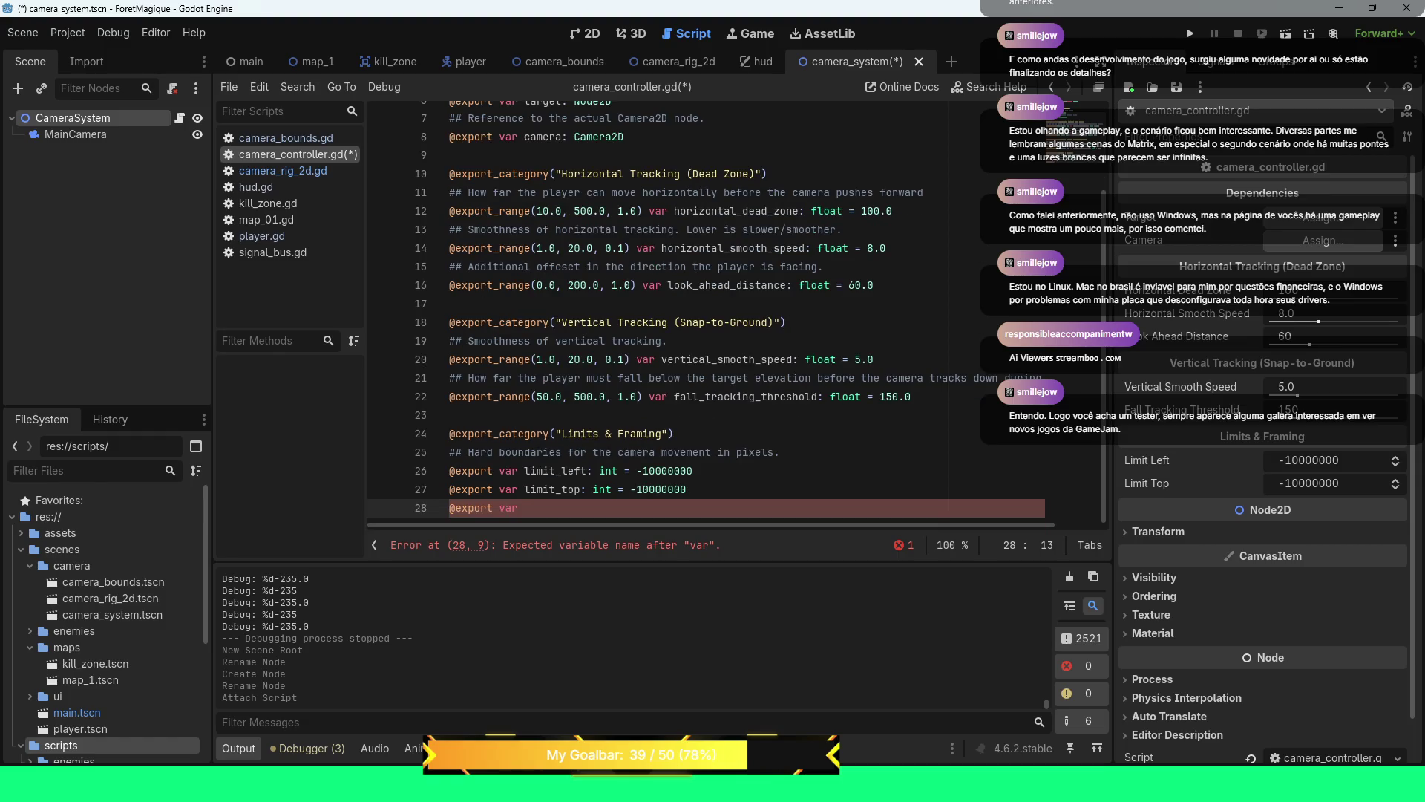
pyautogui.write('imit_right')
pyautogui.write(': int = ')
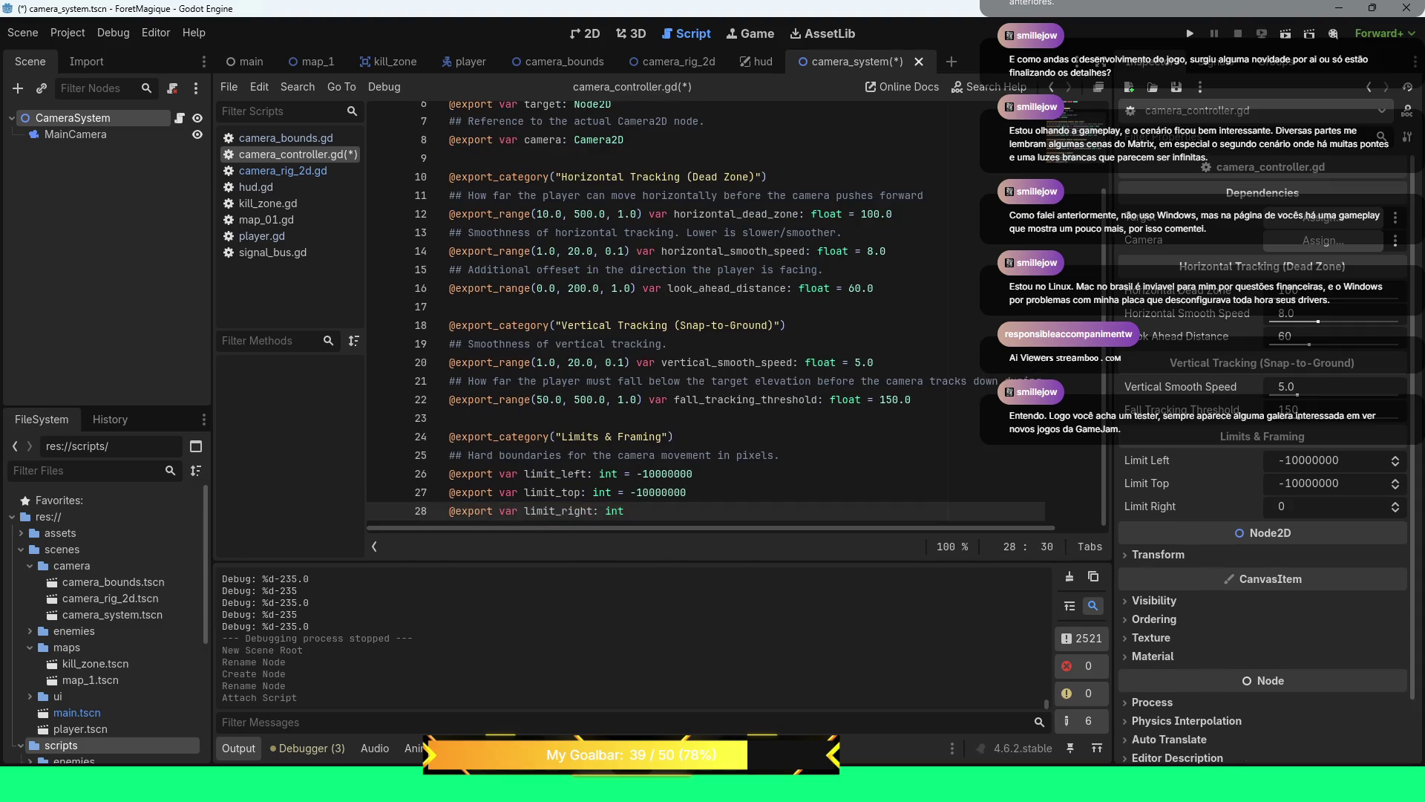
pyautogui.write('-10000000')
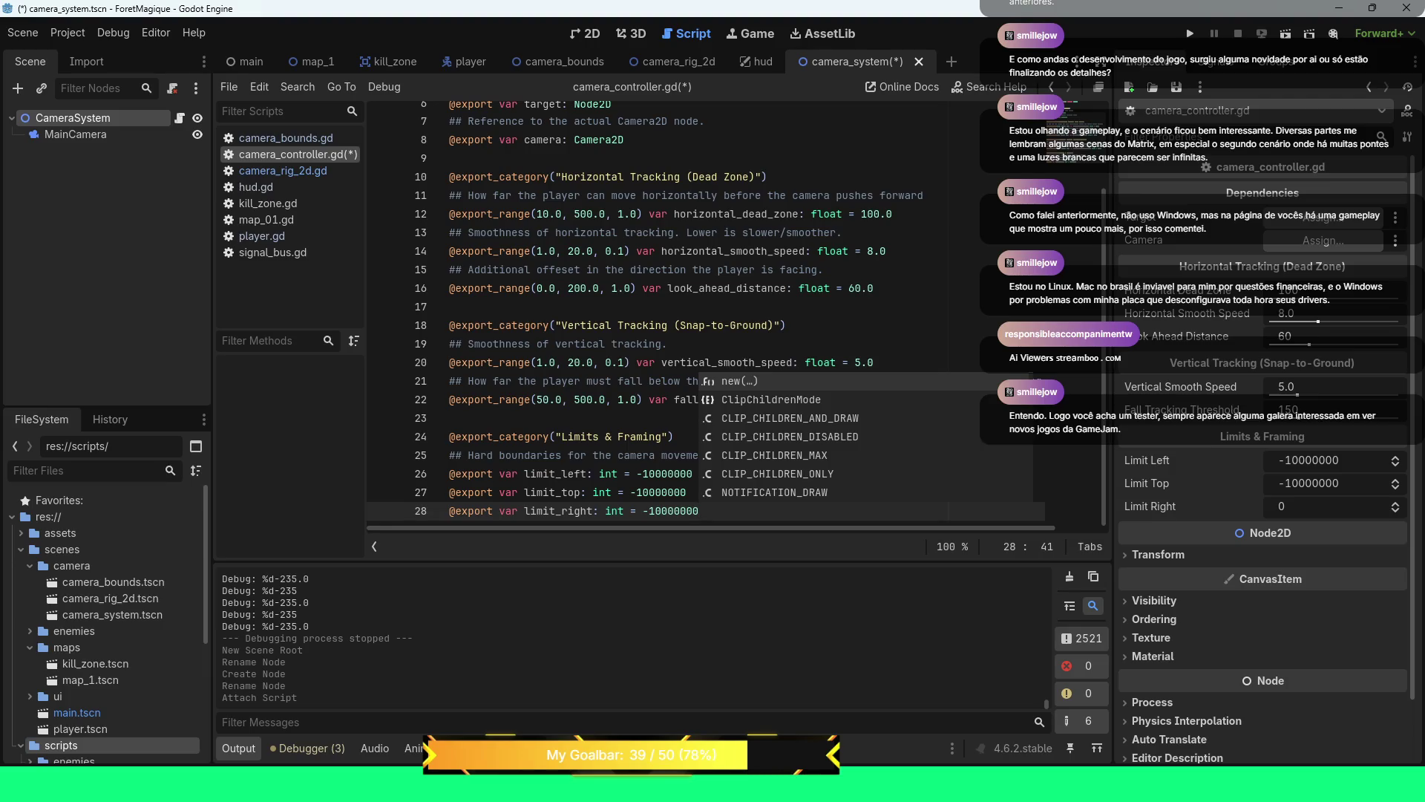
pyautogui.hotkey('ctrl', 'Left')
pyautogui.press('BackSpace')
pyautogui.press('End')
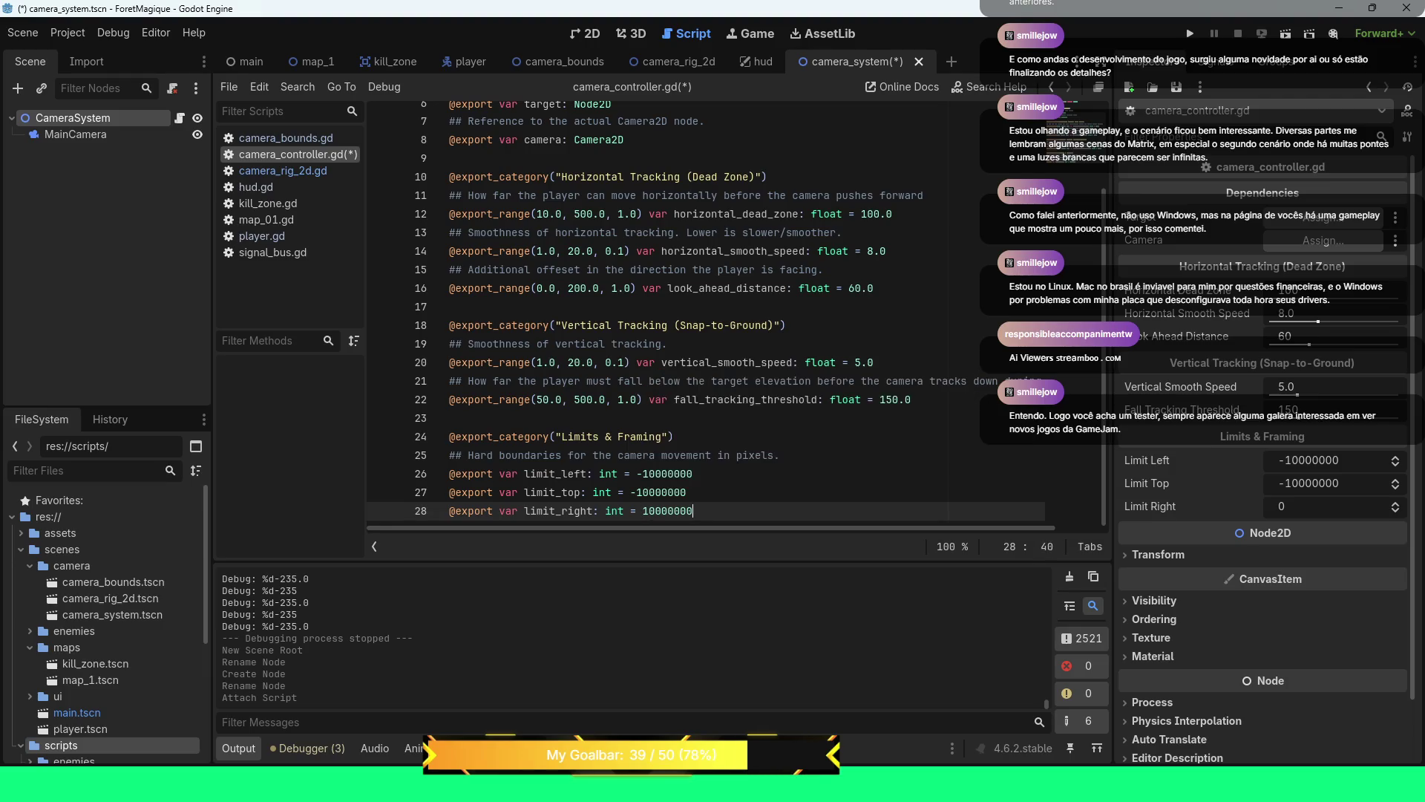
pyautogui.press('Return')
pyautogui.write('@export ')
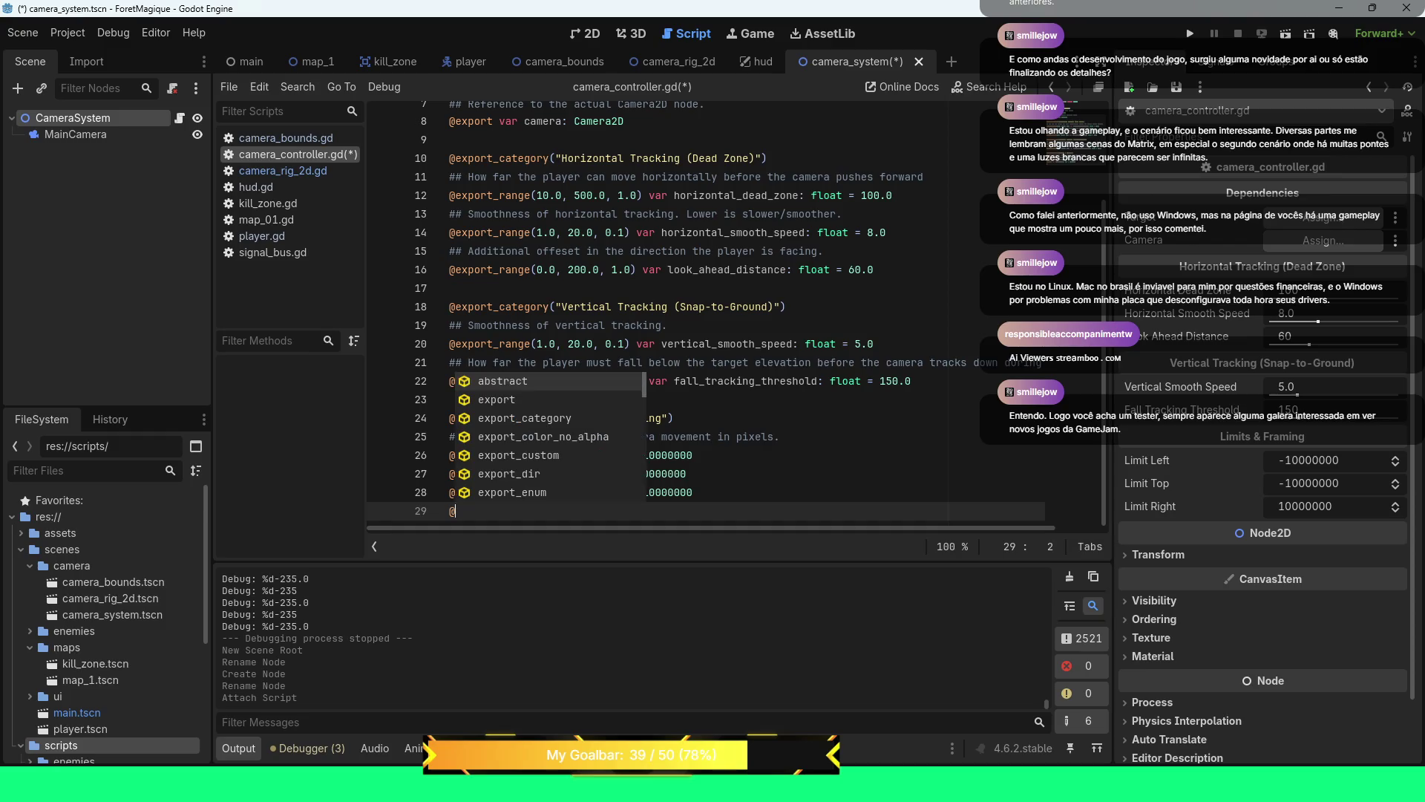
pyautogui.write('var limit')
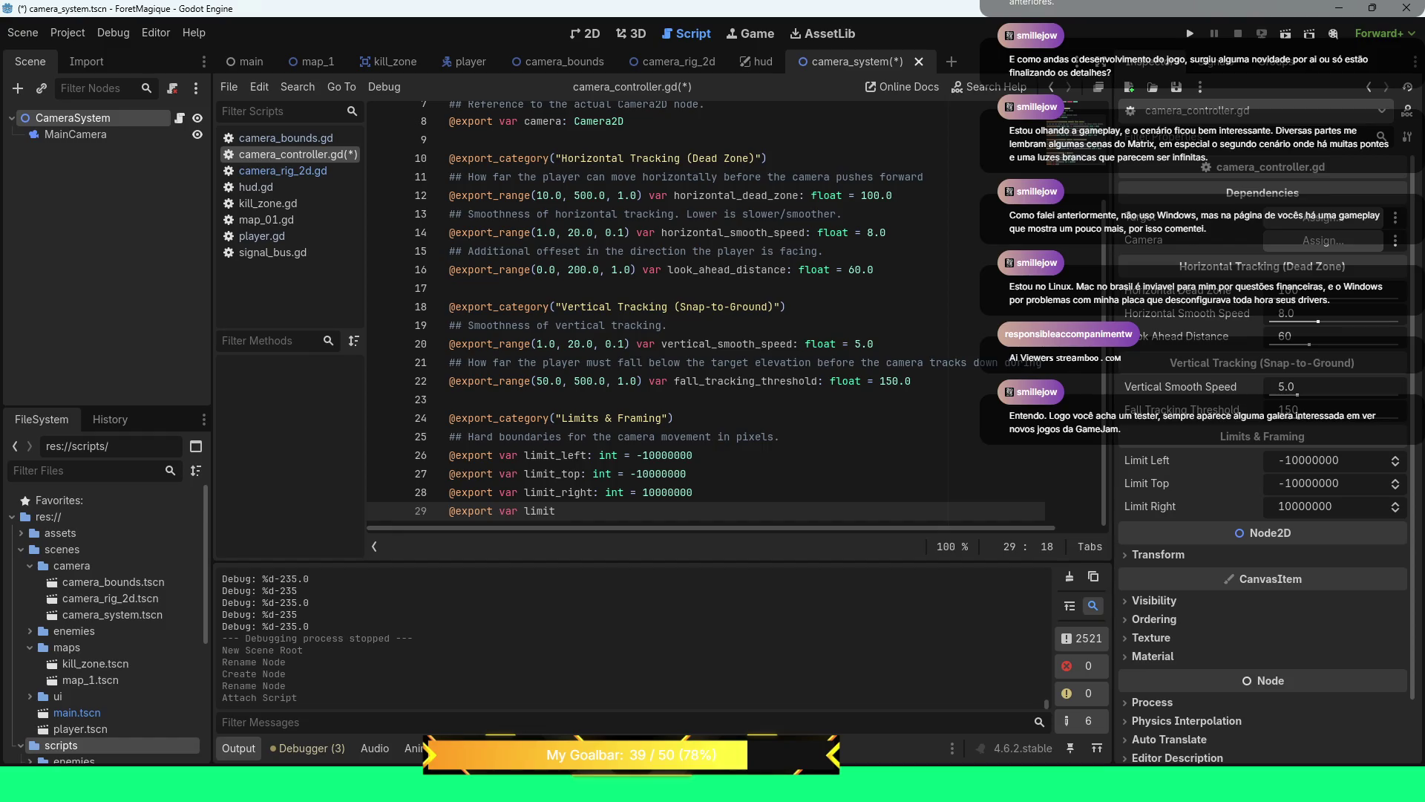
pyautogui.write('_bottom')
pyautogui.write(': int =')
pyautogui.write(' 10000000')
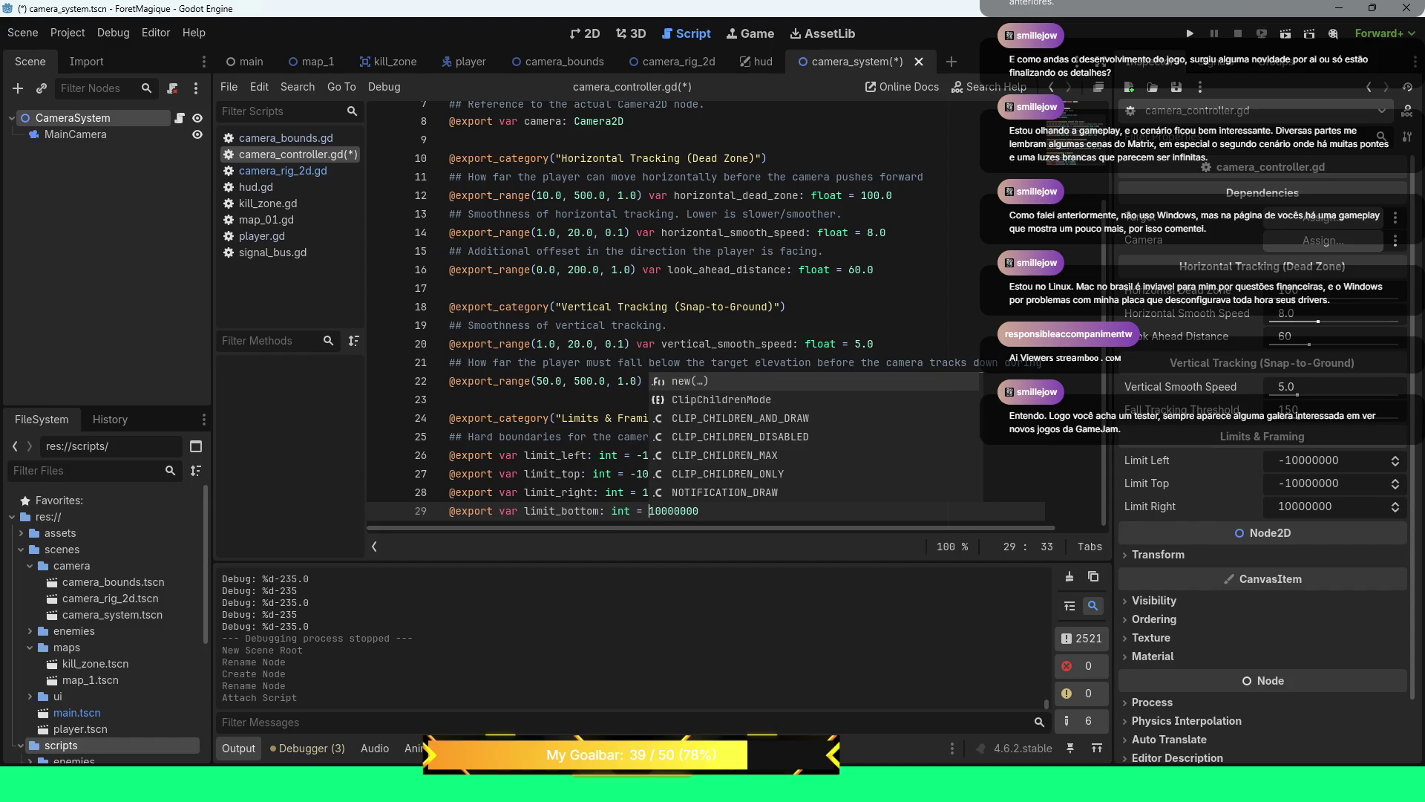
pyautogui.press('Escape')
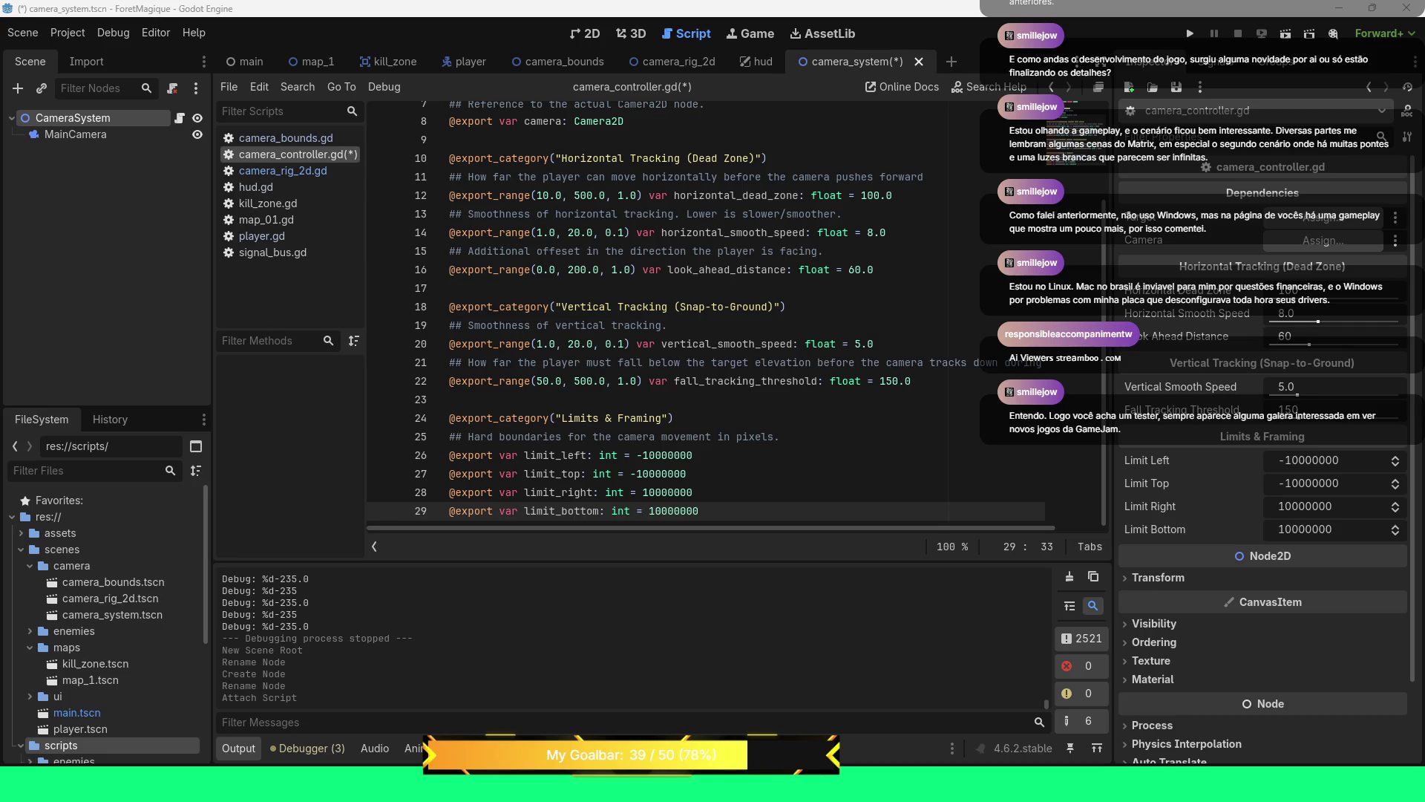
# Add a '## Internal State Variables' comment after the camera limits.
pyautogui.scroll(1, 706, 312)
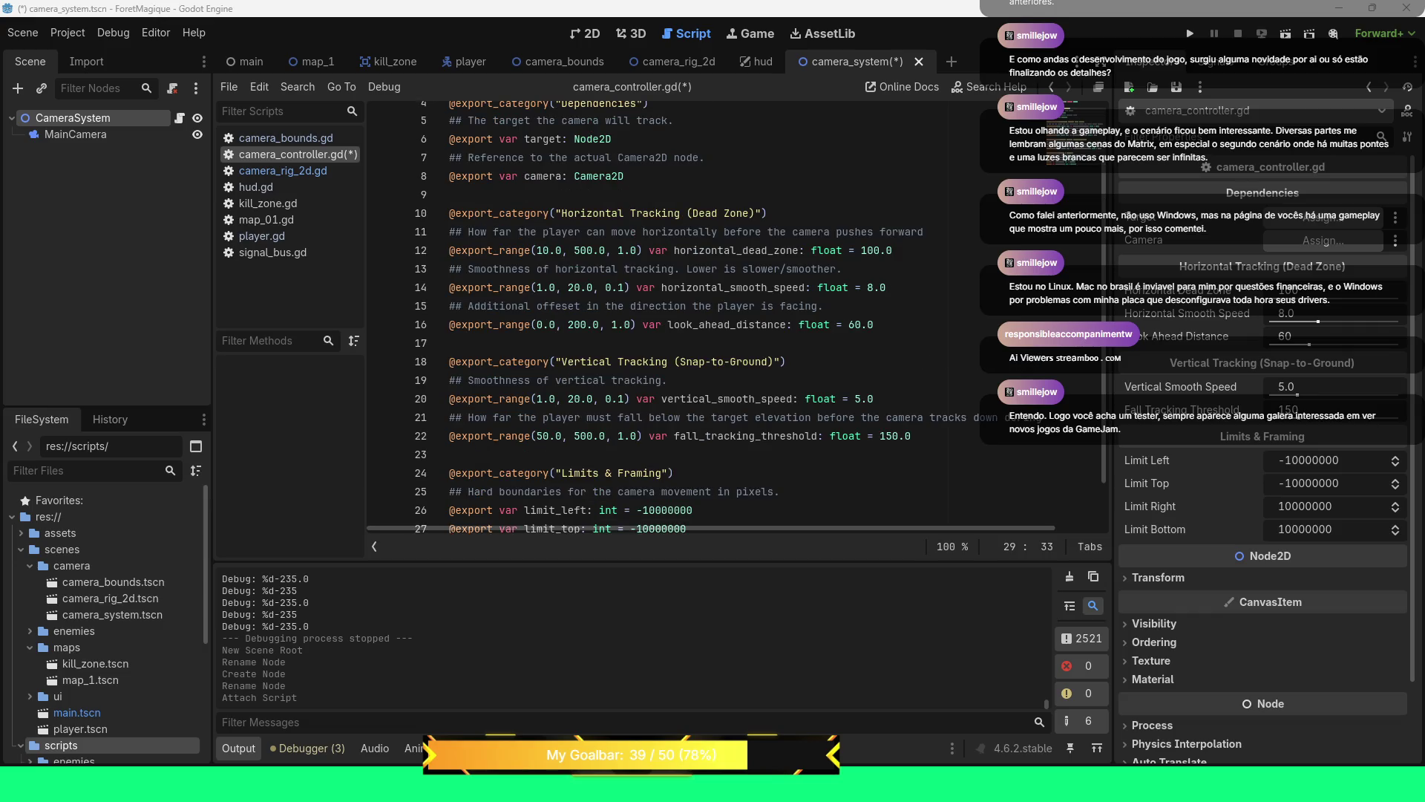
pyautogui.write('10000000')
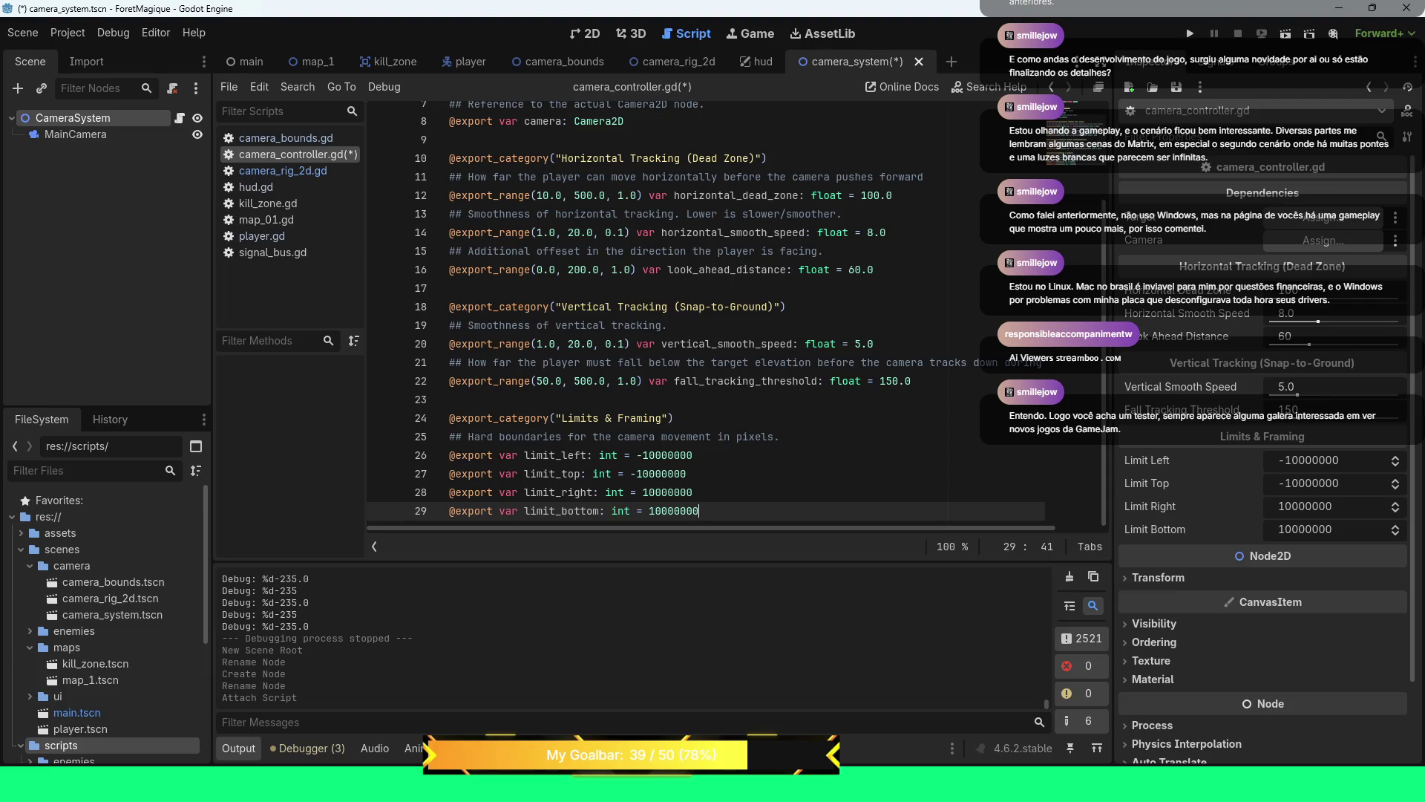
pyautogui.press('Return')
pyautogui.press('Return')
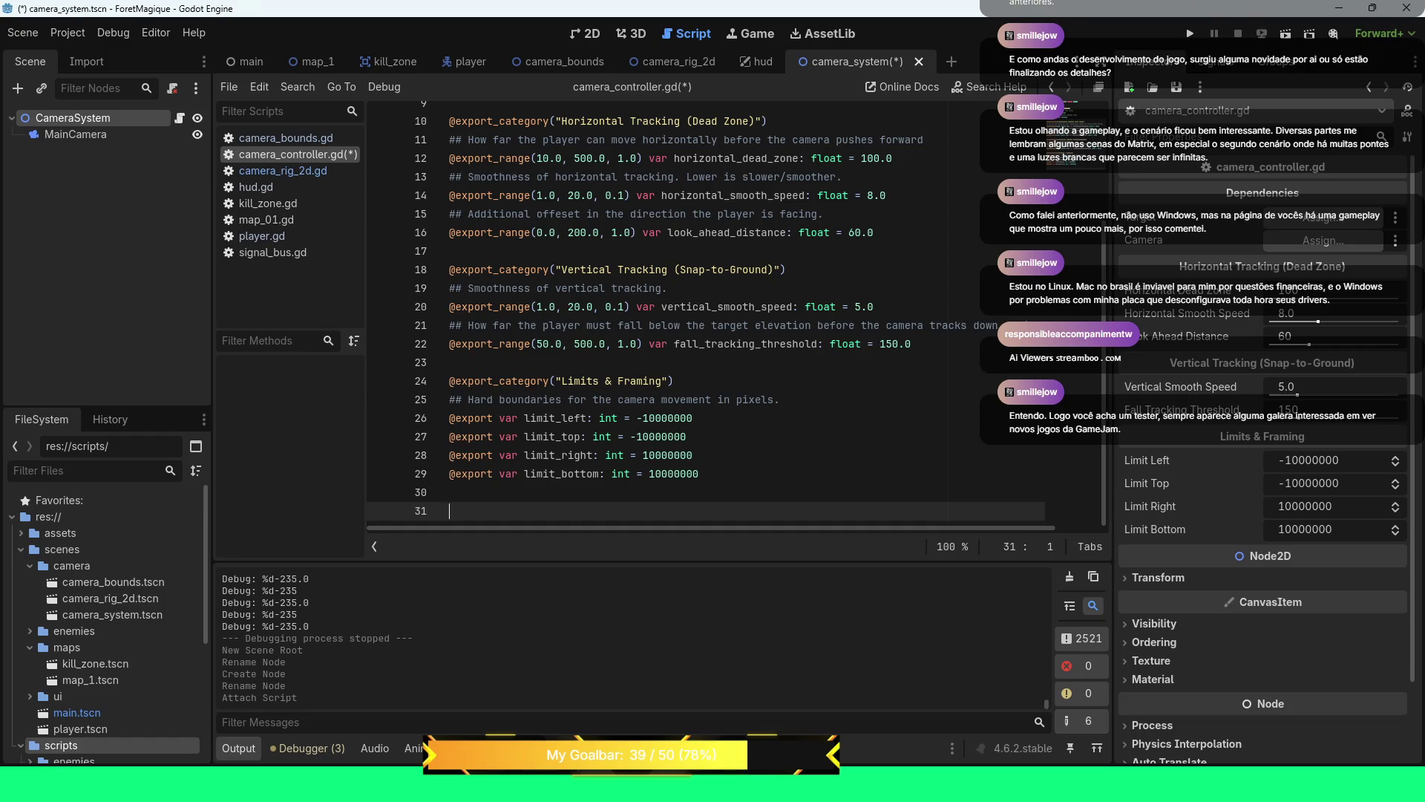
pyautogui.write('## Internal ')
pyautogui.write('State Variables')
pyautogui.press('Return')
# Declare var _target_pos: Vector2 = Vector2.ZERO.
pyautogui.write('private')
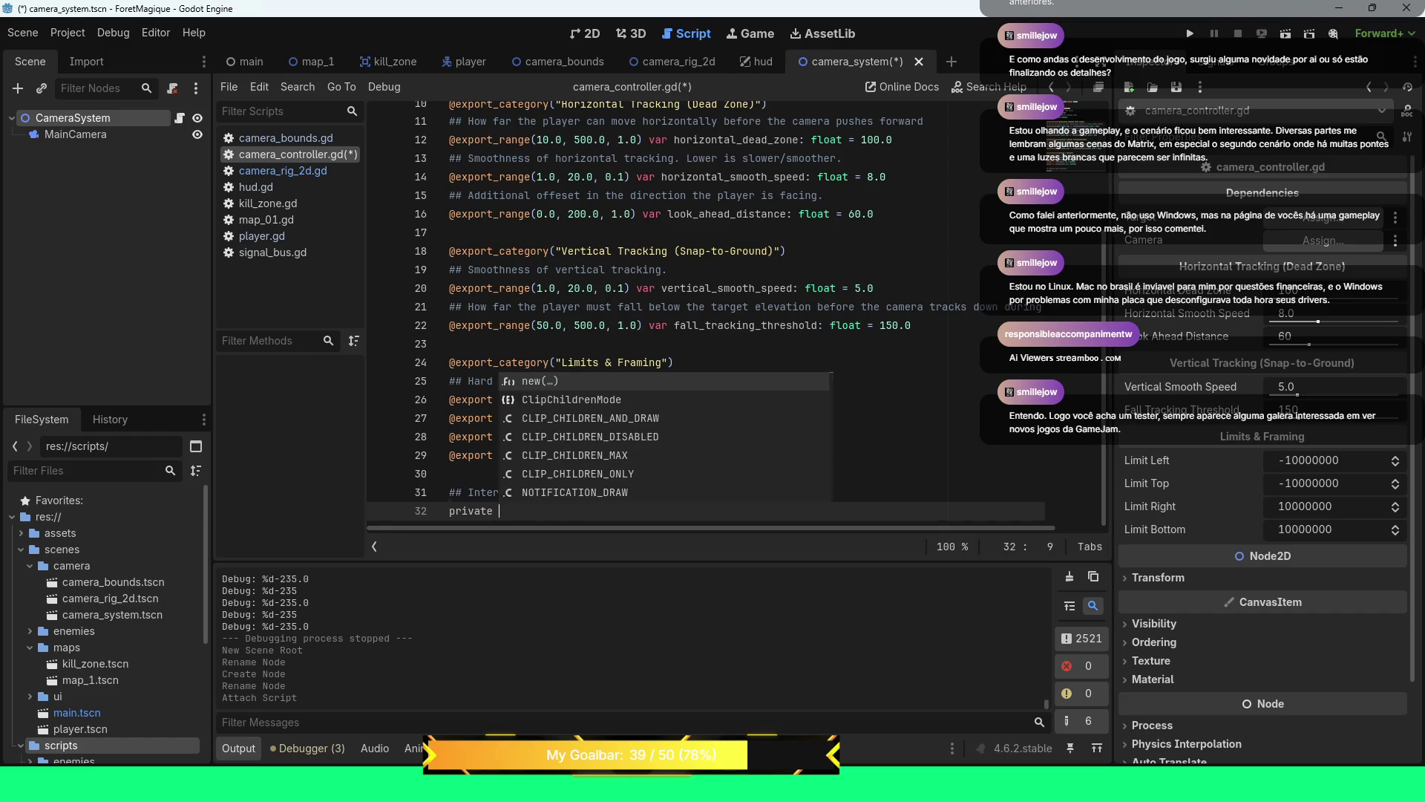
pyautogui.press('BackSpace')
pyautogui.press('BackSpace')
pyautogui.press('BackSpace')
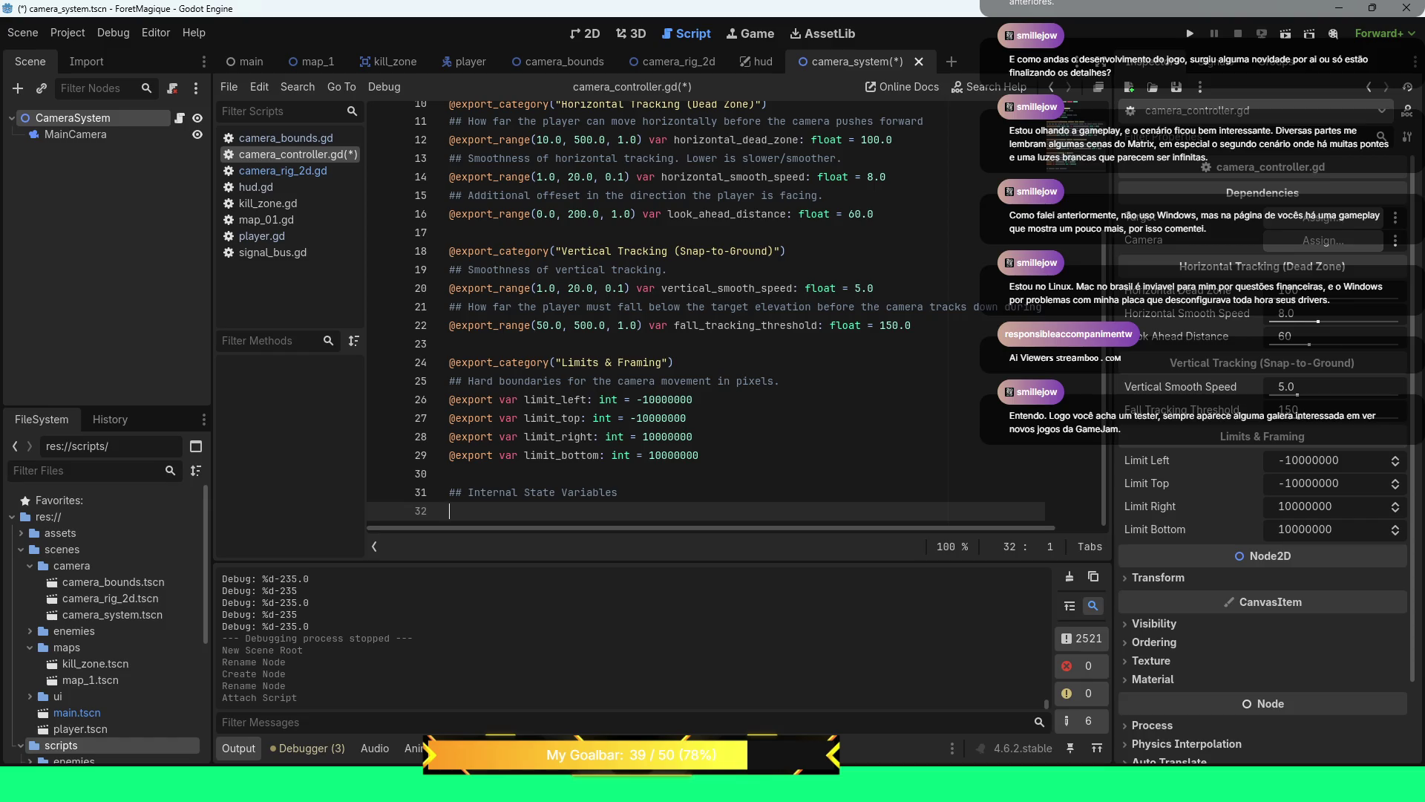
pyautogui.write('priv')
pyautogui.press('BackSpace')
pyautogui.press('BackSpace')
pyautogui.press('BackSpace')
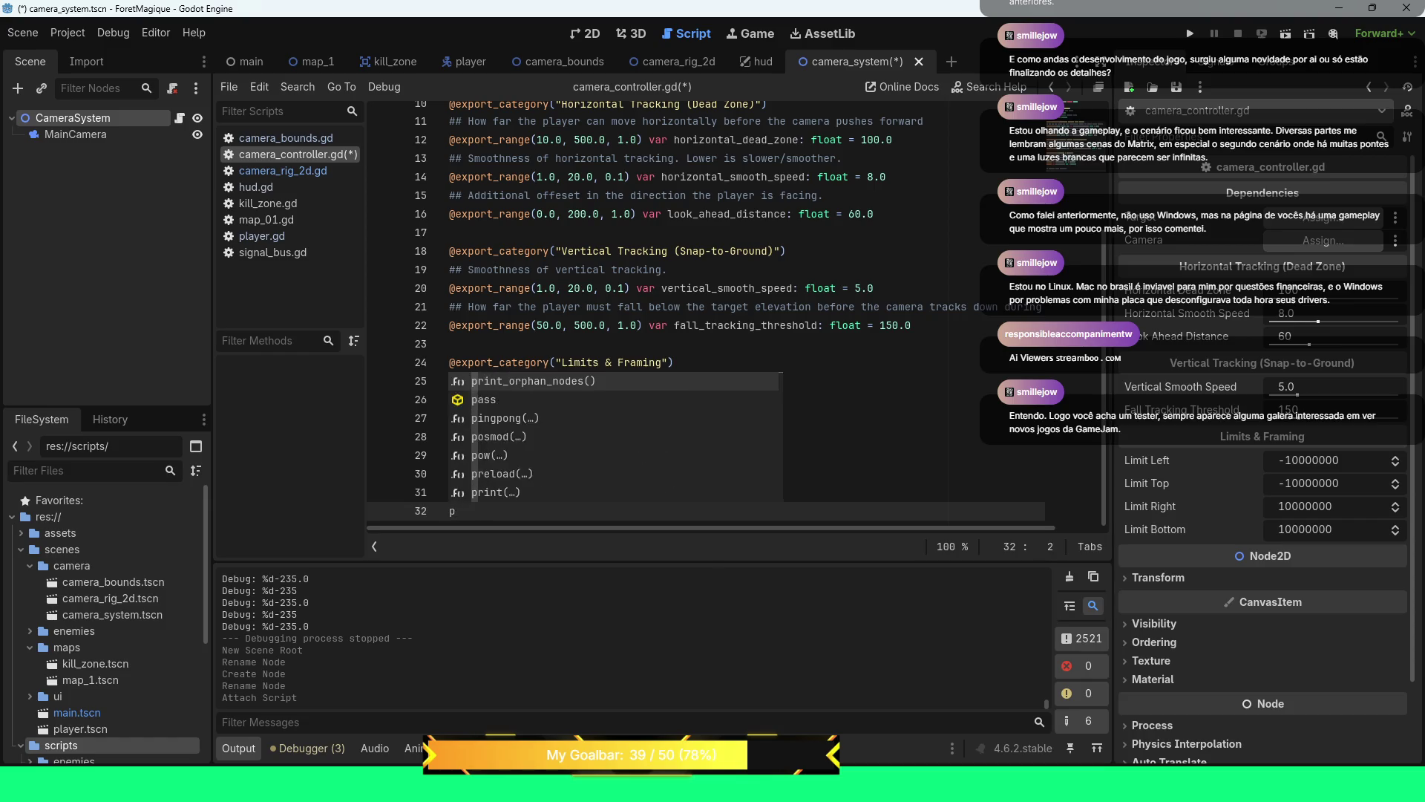
pyautogui.press('BackSpace')
pyautogui.write('var _t')
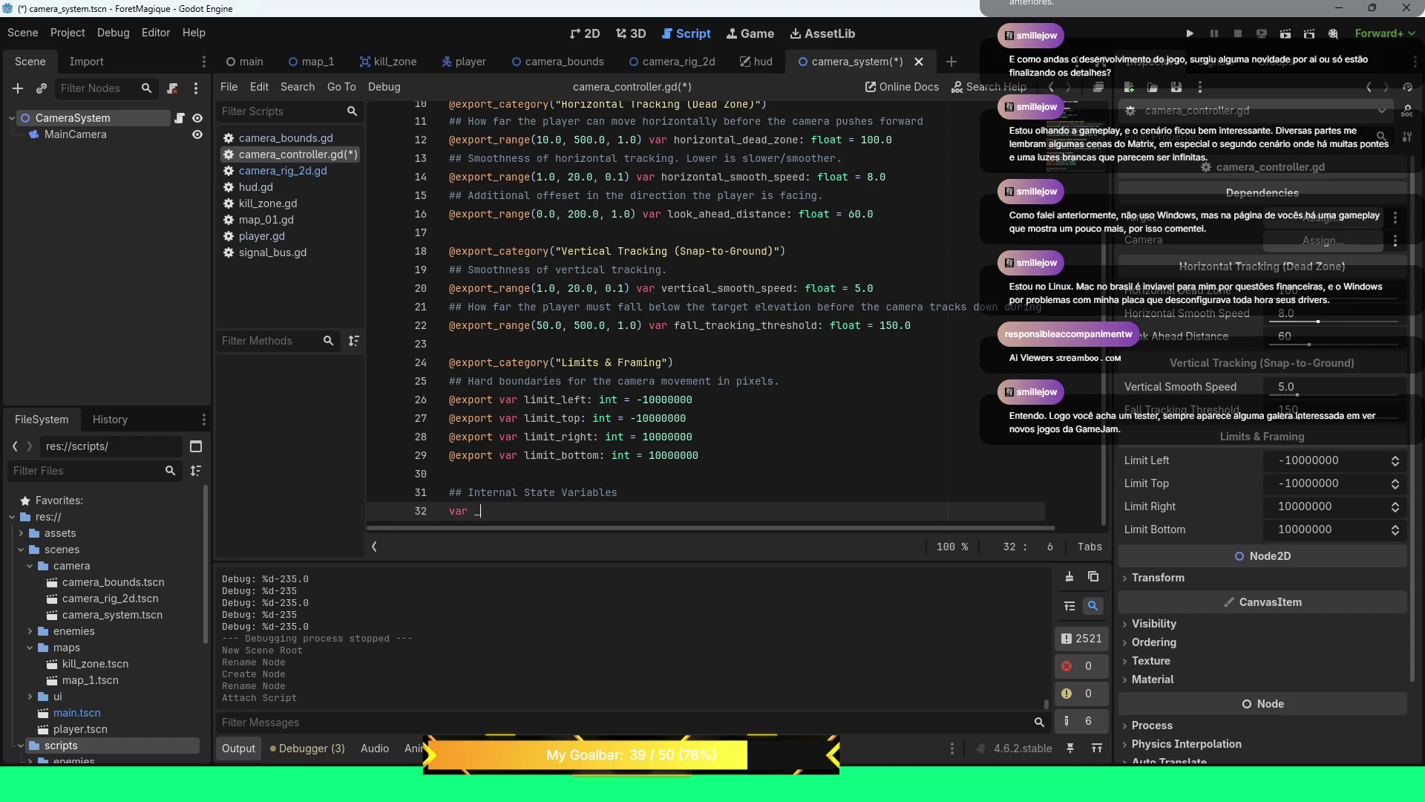
pyautogui.write('arget')
pyautogui.write('_pos:')
pyautogui.write(' Vector')
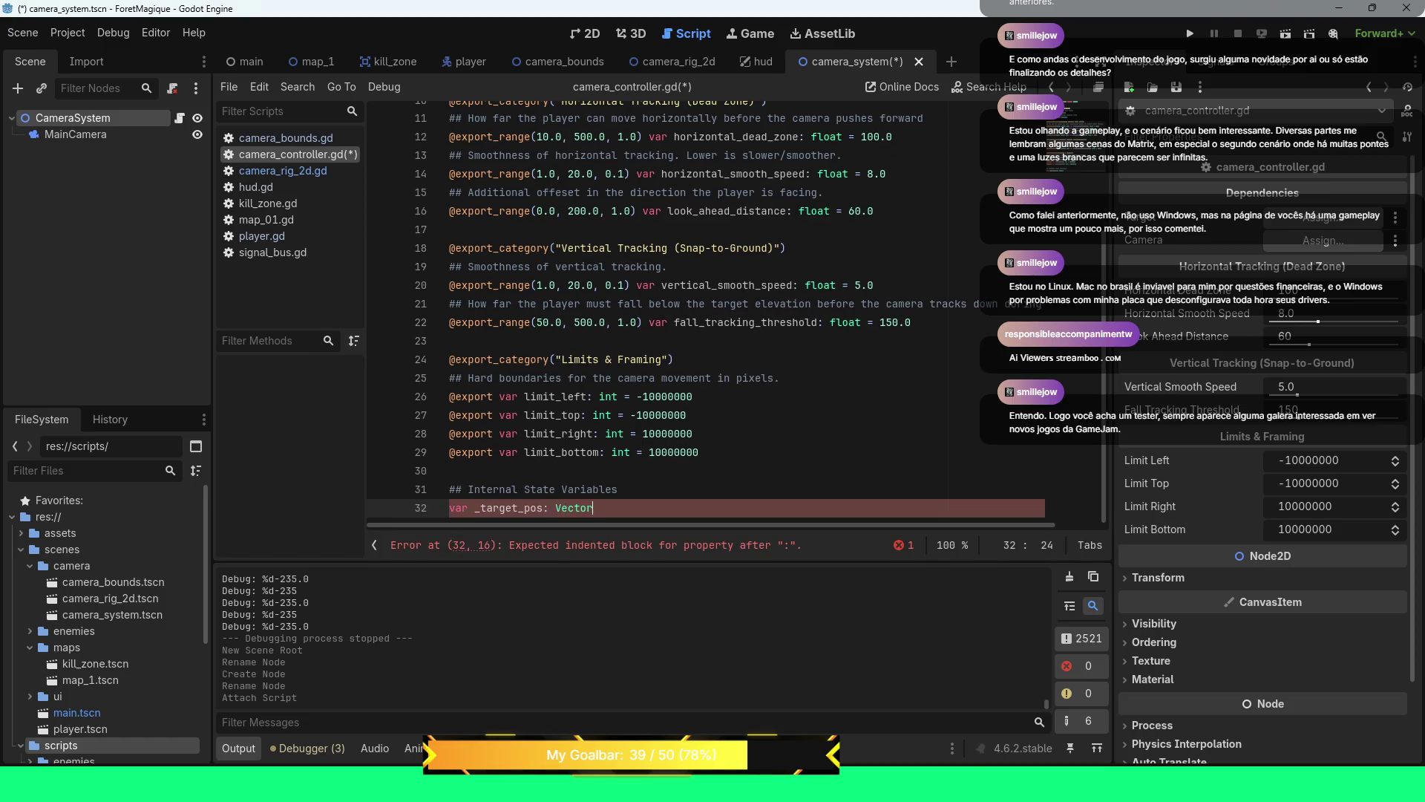
pyautogui.write('2 =')
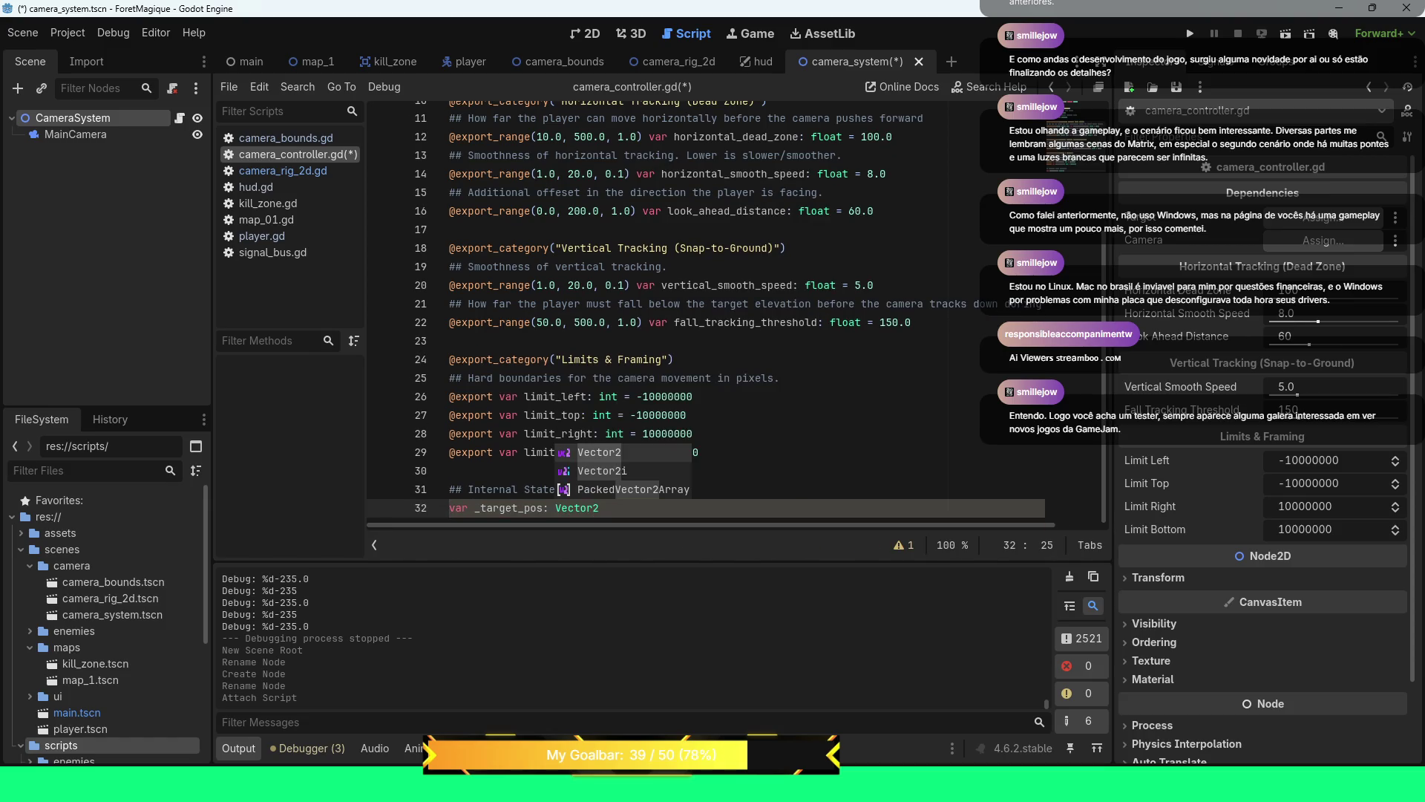
pyautogui.write(' Ve')
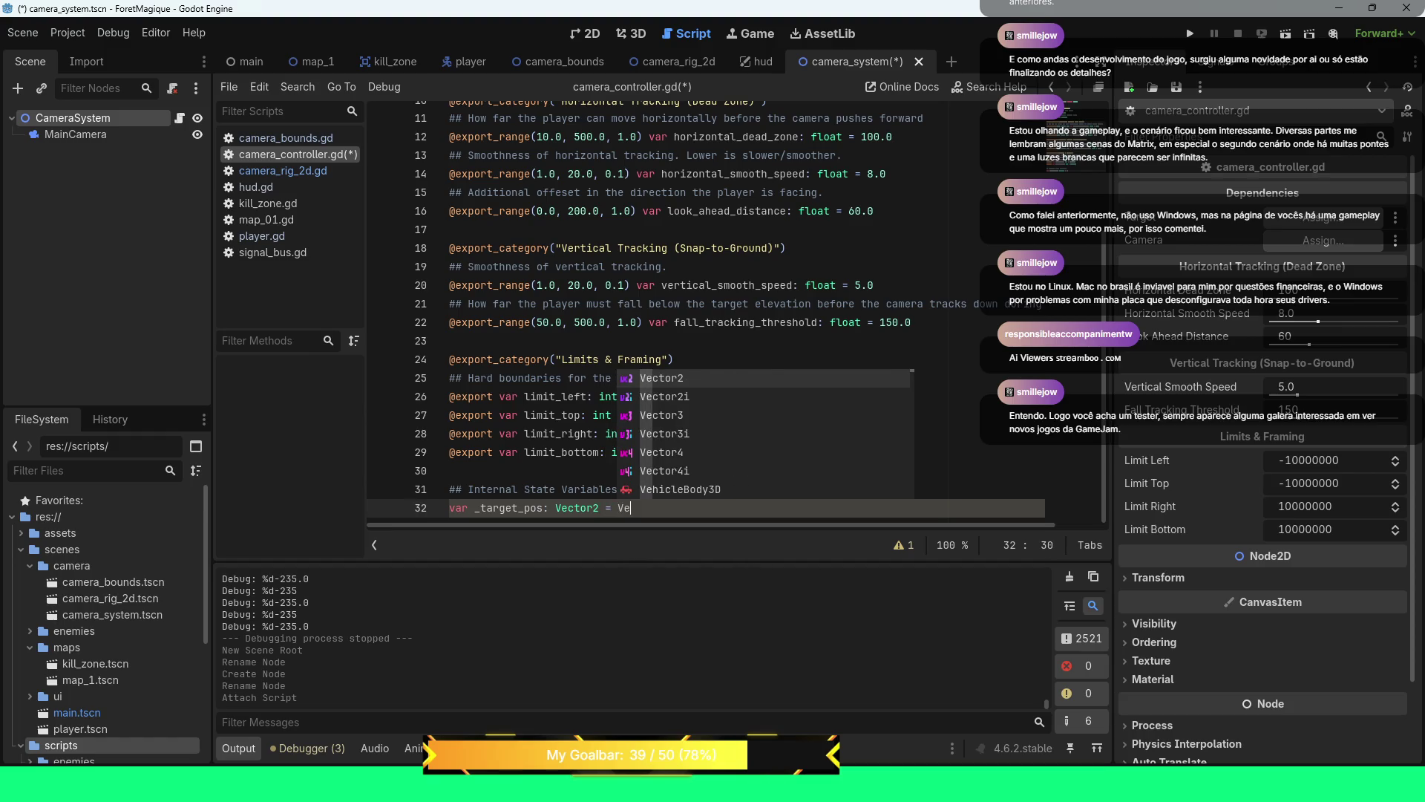
pyautogui.press('Return')
pyautogui.write('.')
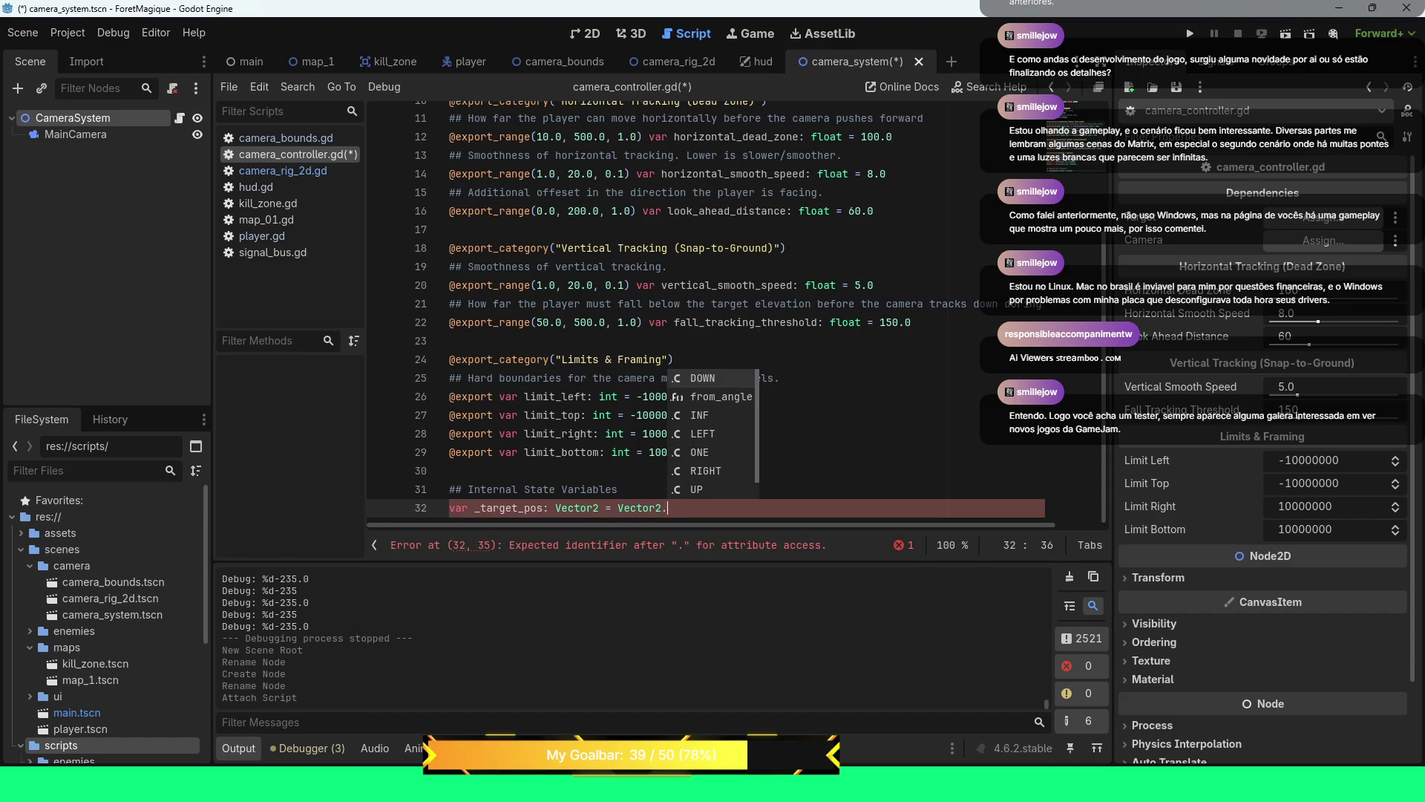
pyautogui.write('ZERO')
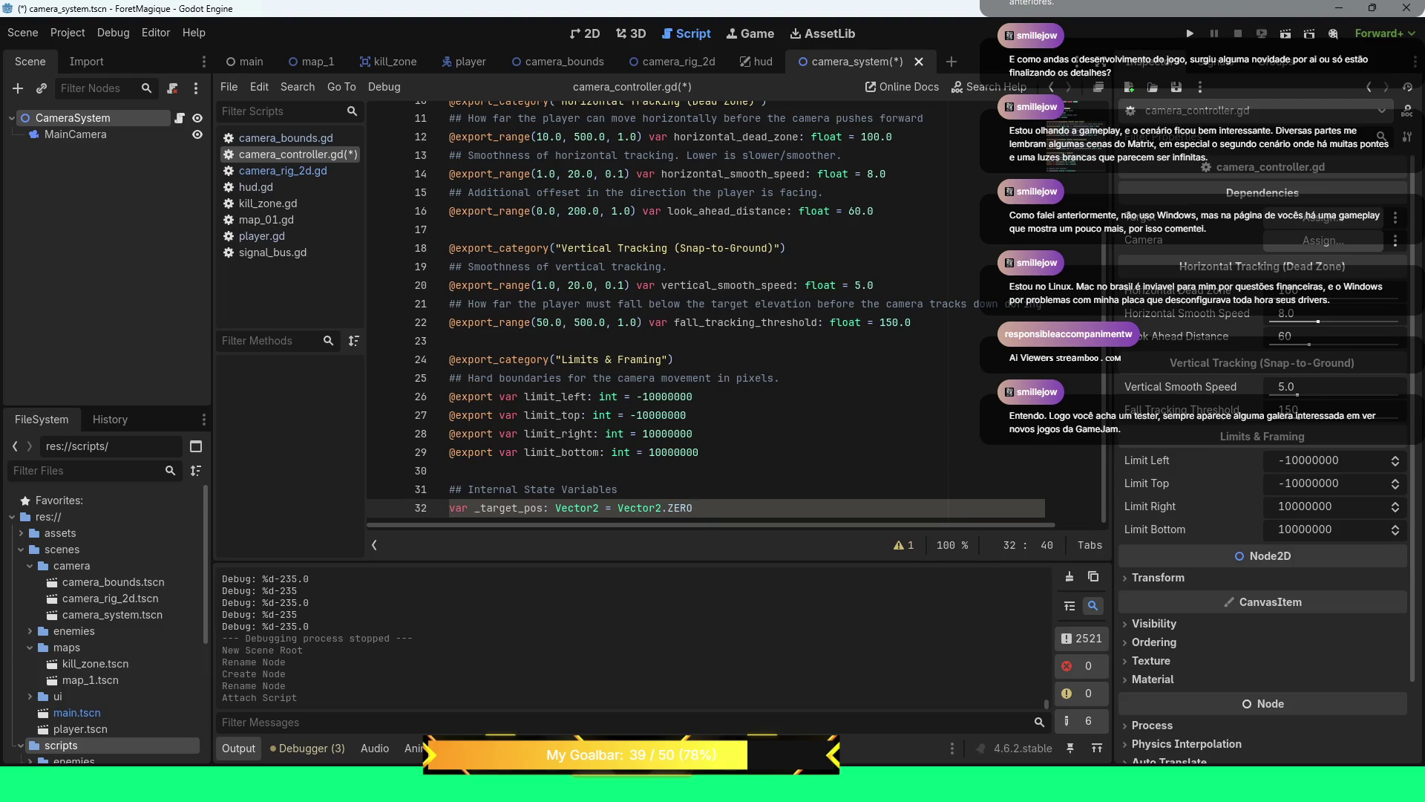
pyautogui.press('Return')
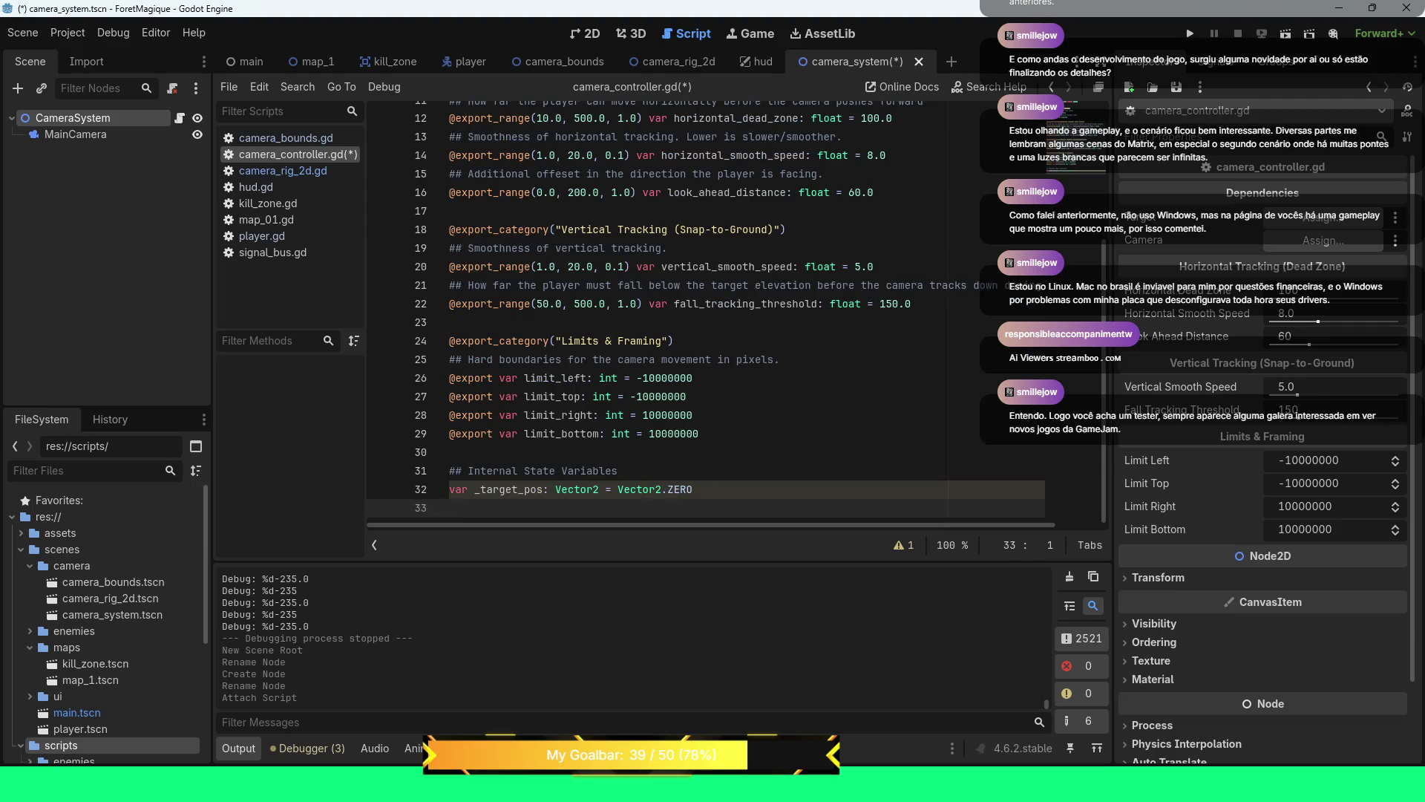
# Declare _last_ground_y = 0.0 and _facing_direction = 1.0 as floats, plus _shake_offset = Vector2.ZERO.
pyautogui.write('var ')
pyautogui.write('_last_grou')
pyautogui.write('nd_y: float')
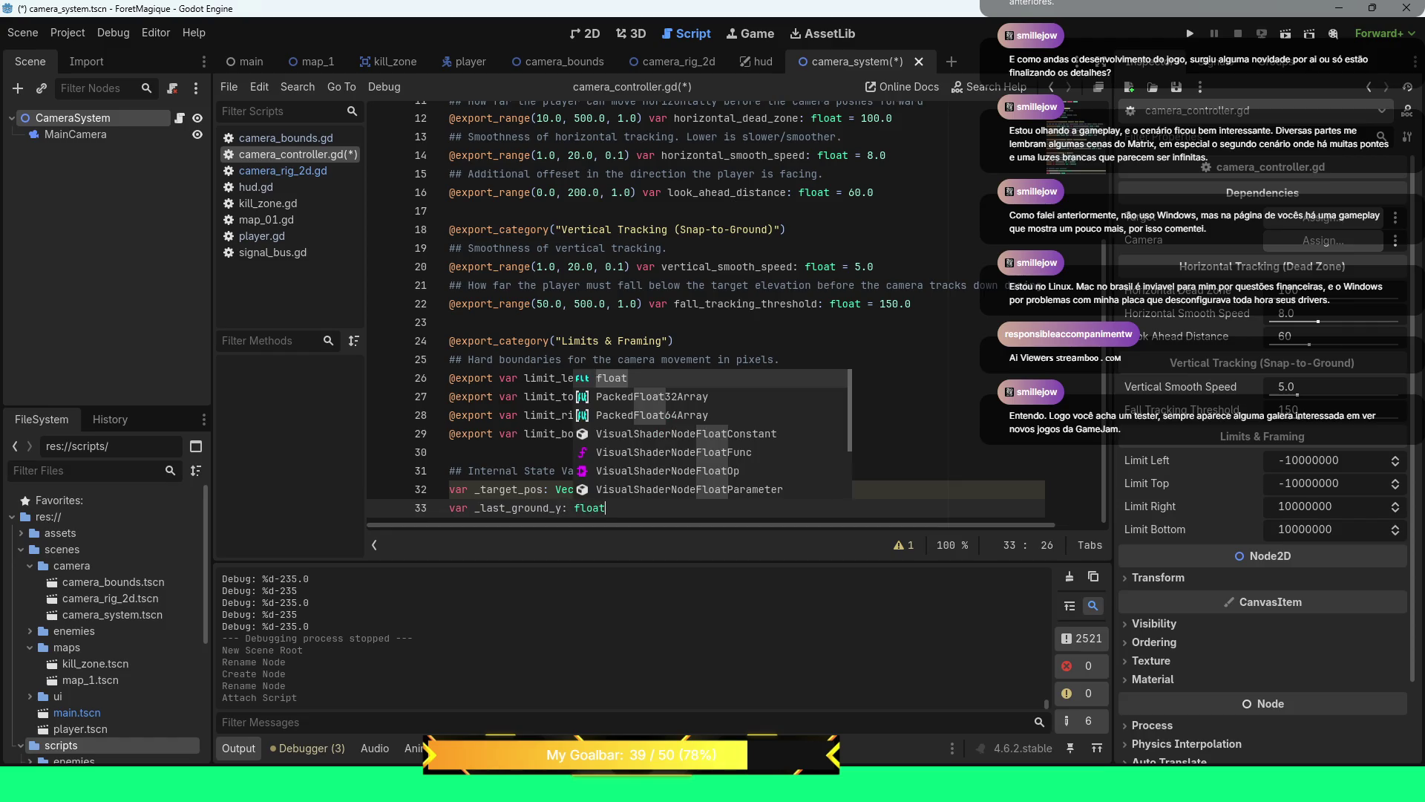
pyautogui.write(' = 0.0')
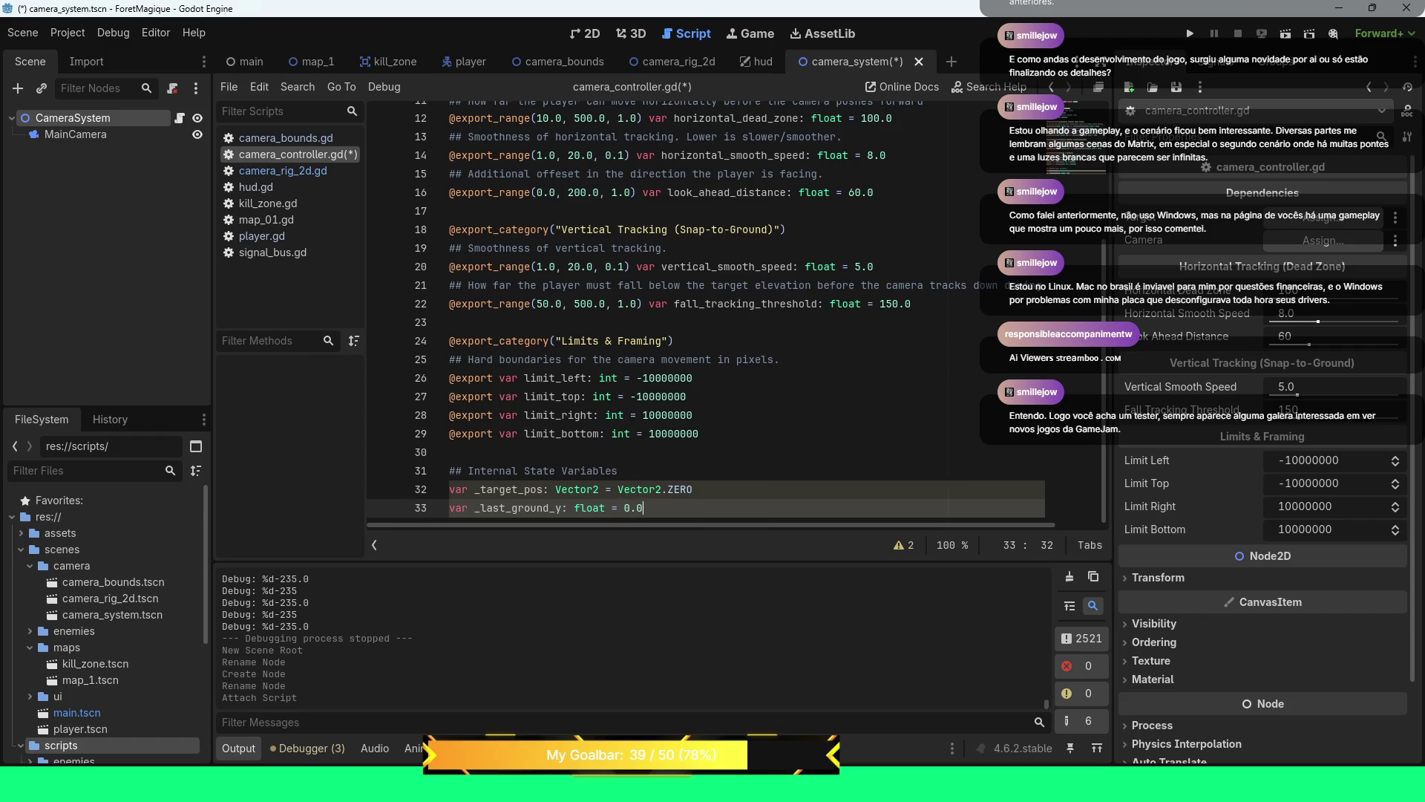
pyautogui.press('Return')
pyautogui.write('var _')
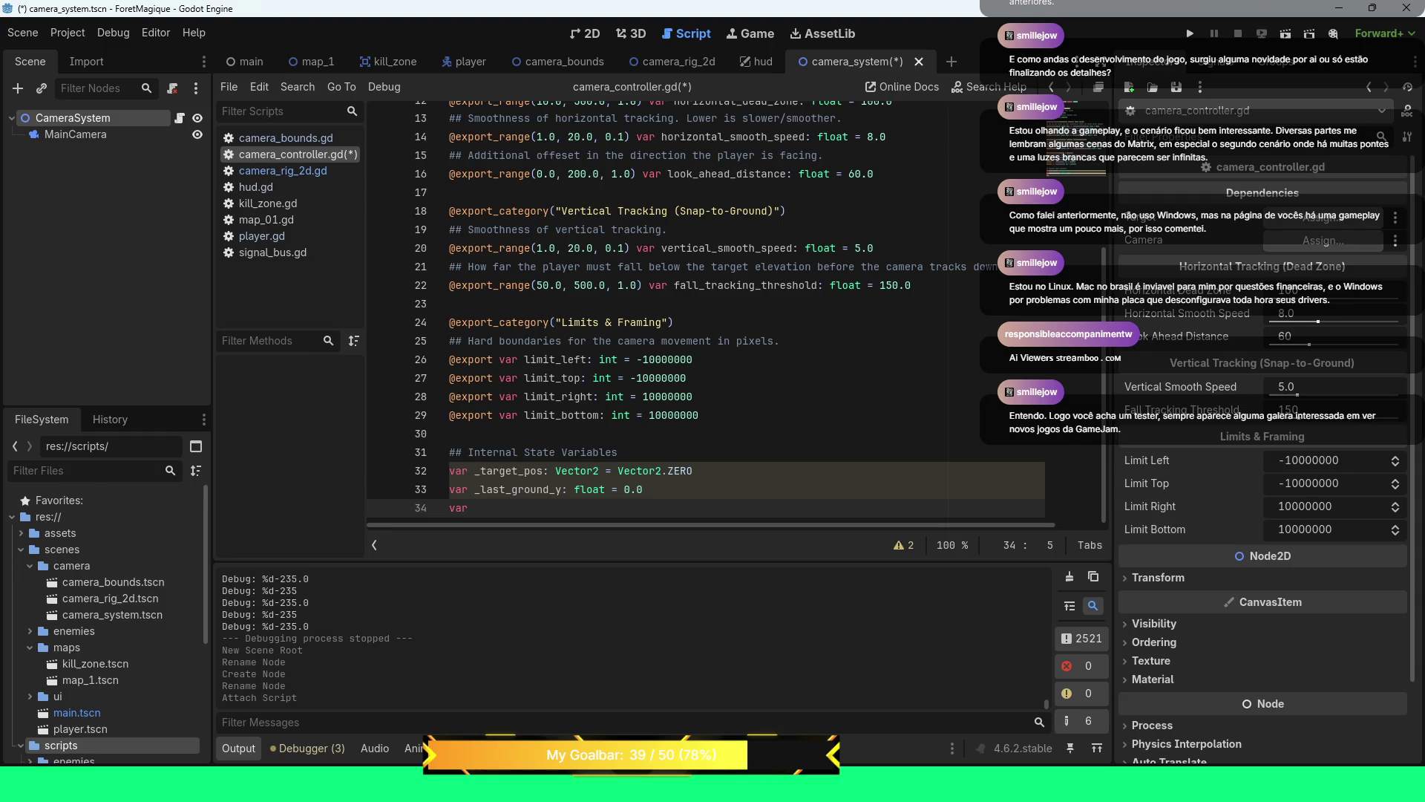
pyautogui.write('facing_dire')
pyautogui.write('ction')
pyautogui.write(': float ')
pyautogui.write('=')
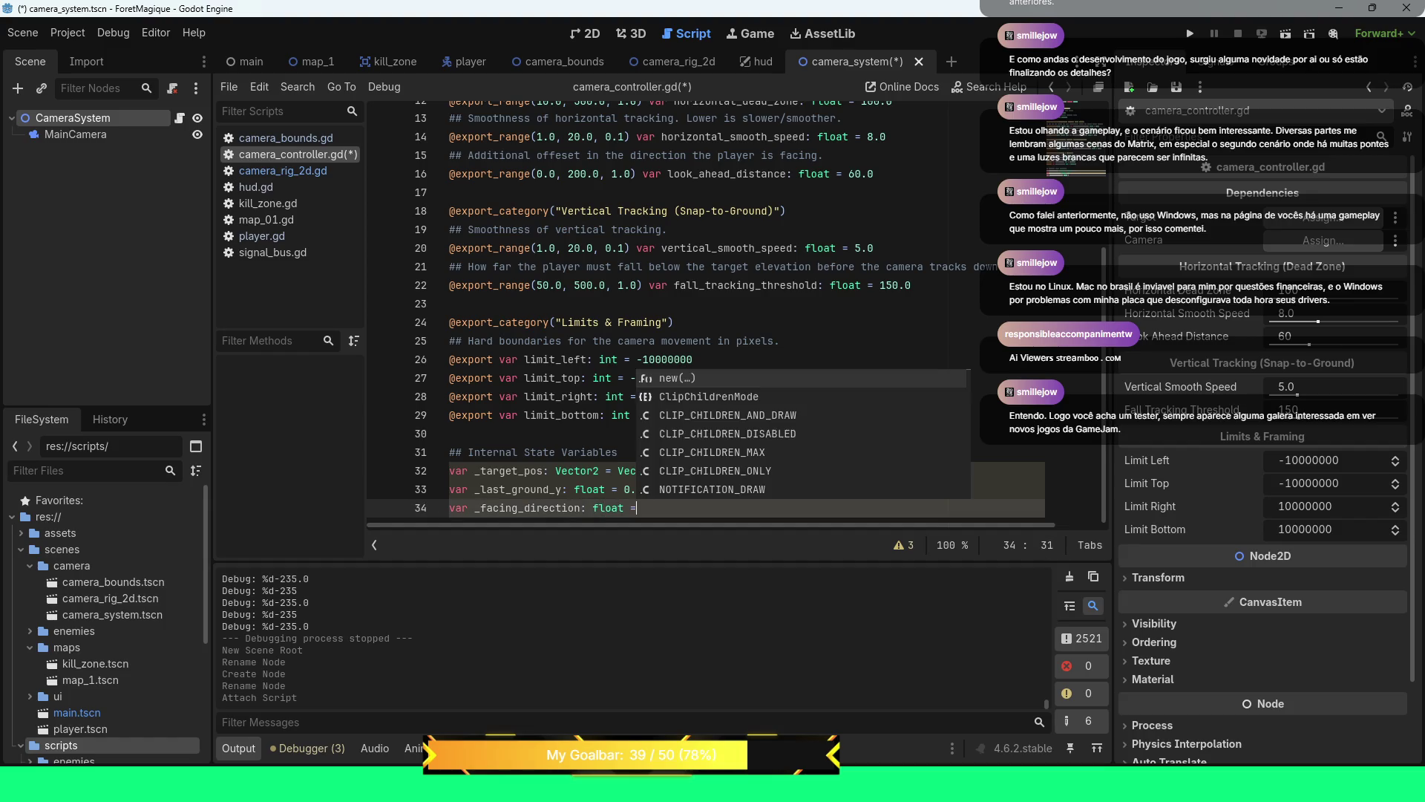
pyautogui.write(' 1.0')
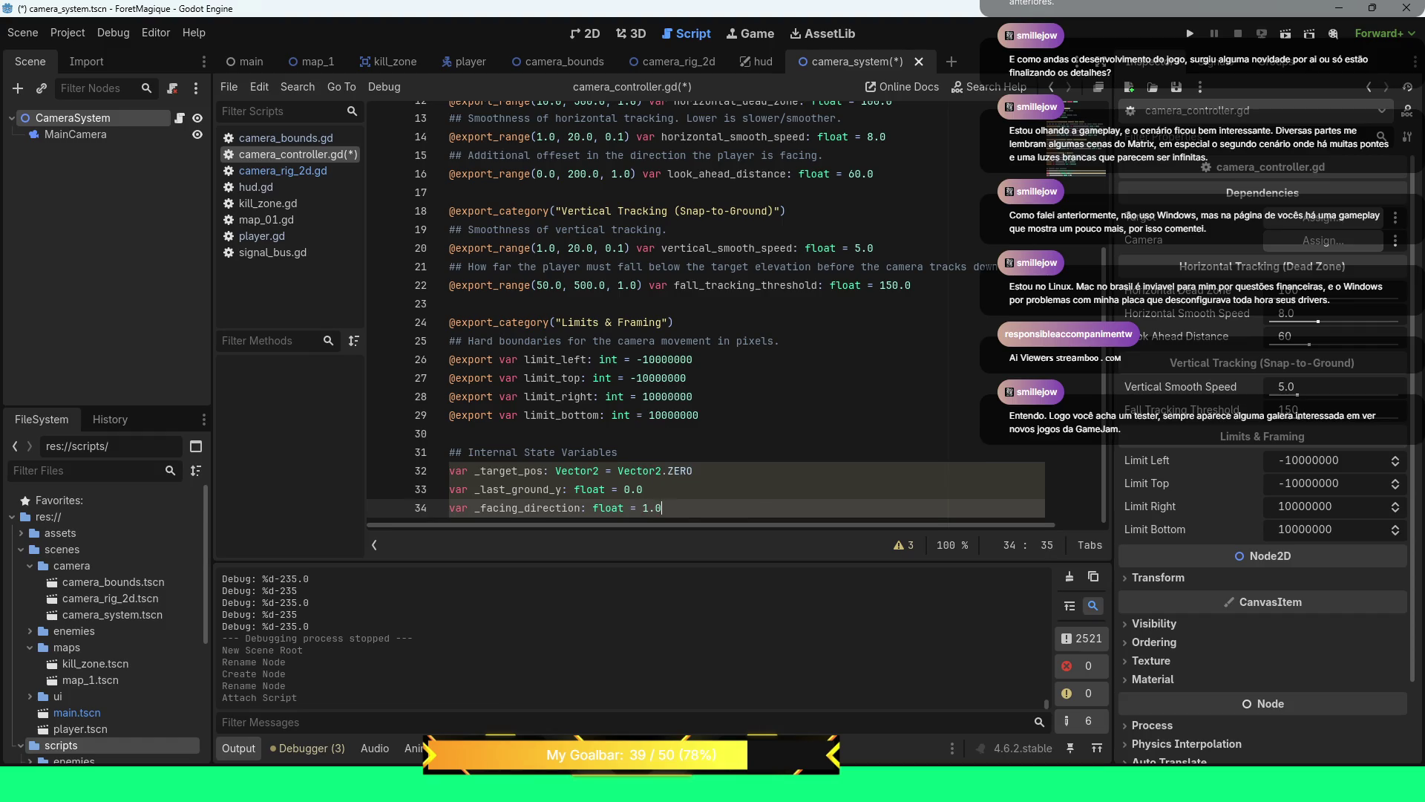
pyautogui.press('Return')
pyautogui.write('ar _')
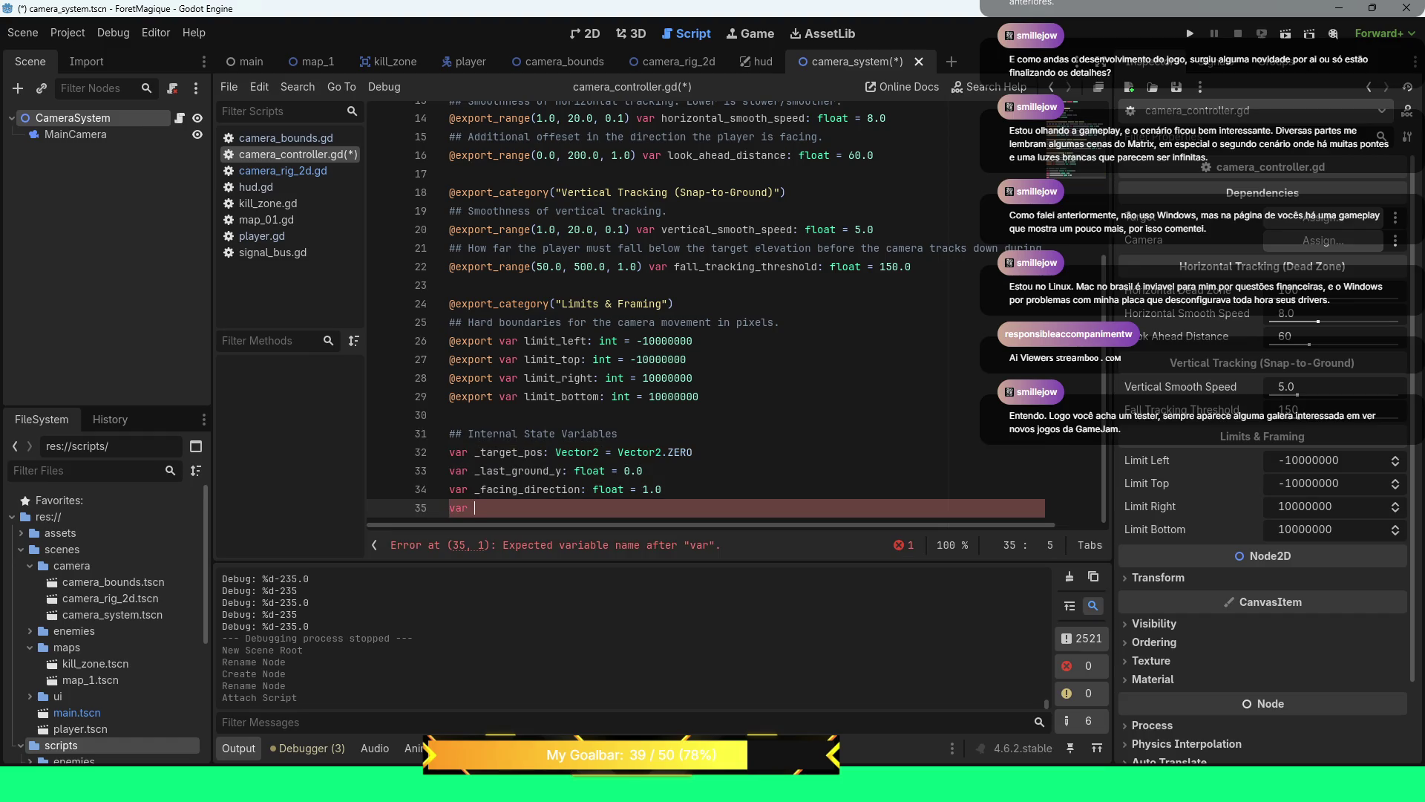
pyautogui.write('shake_offs')
pyautogui.write('et: V')
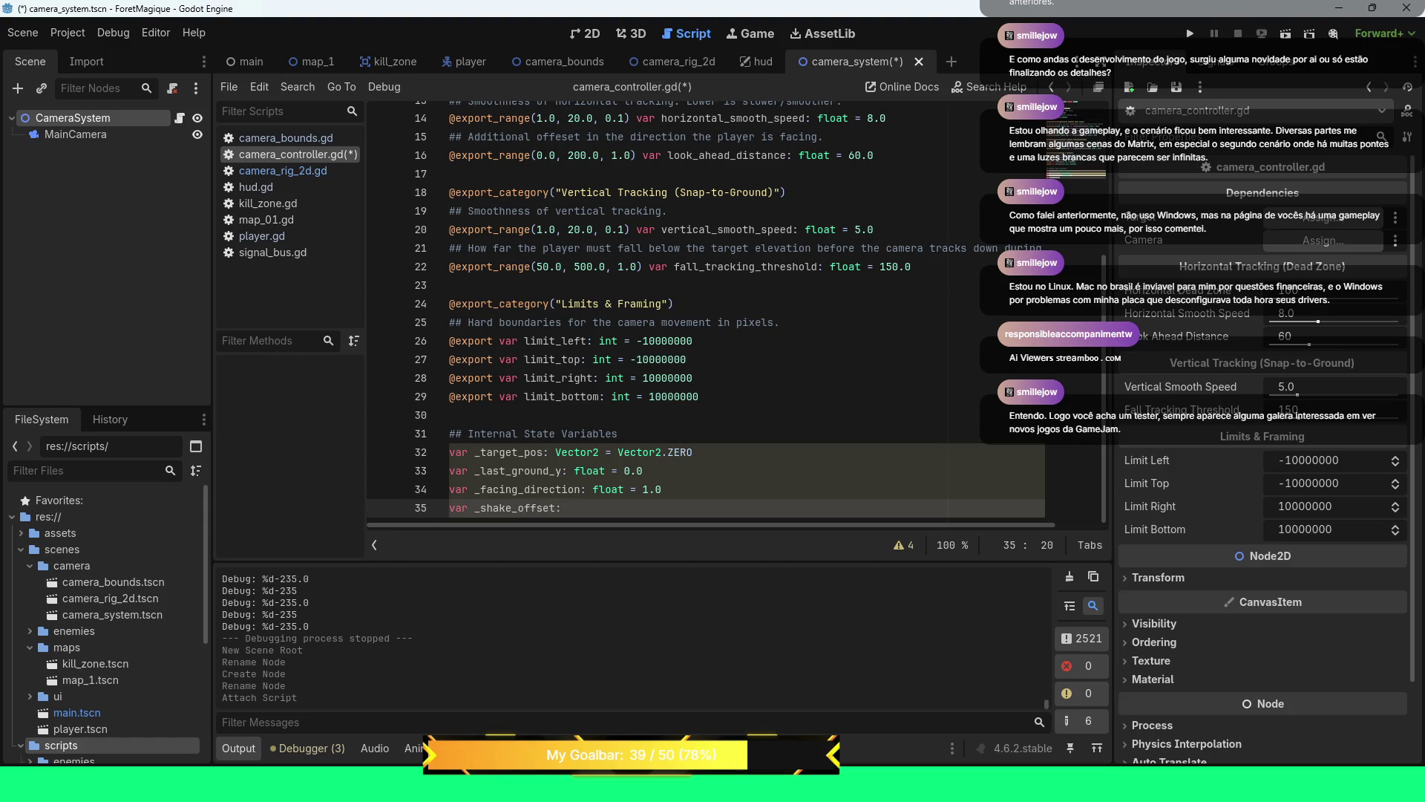
pyautogui.write('ector')
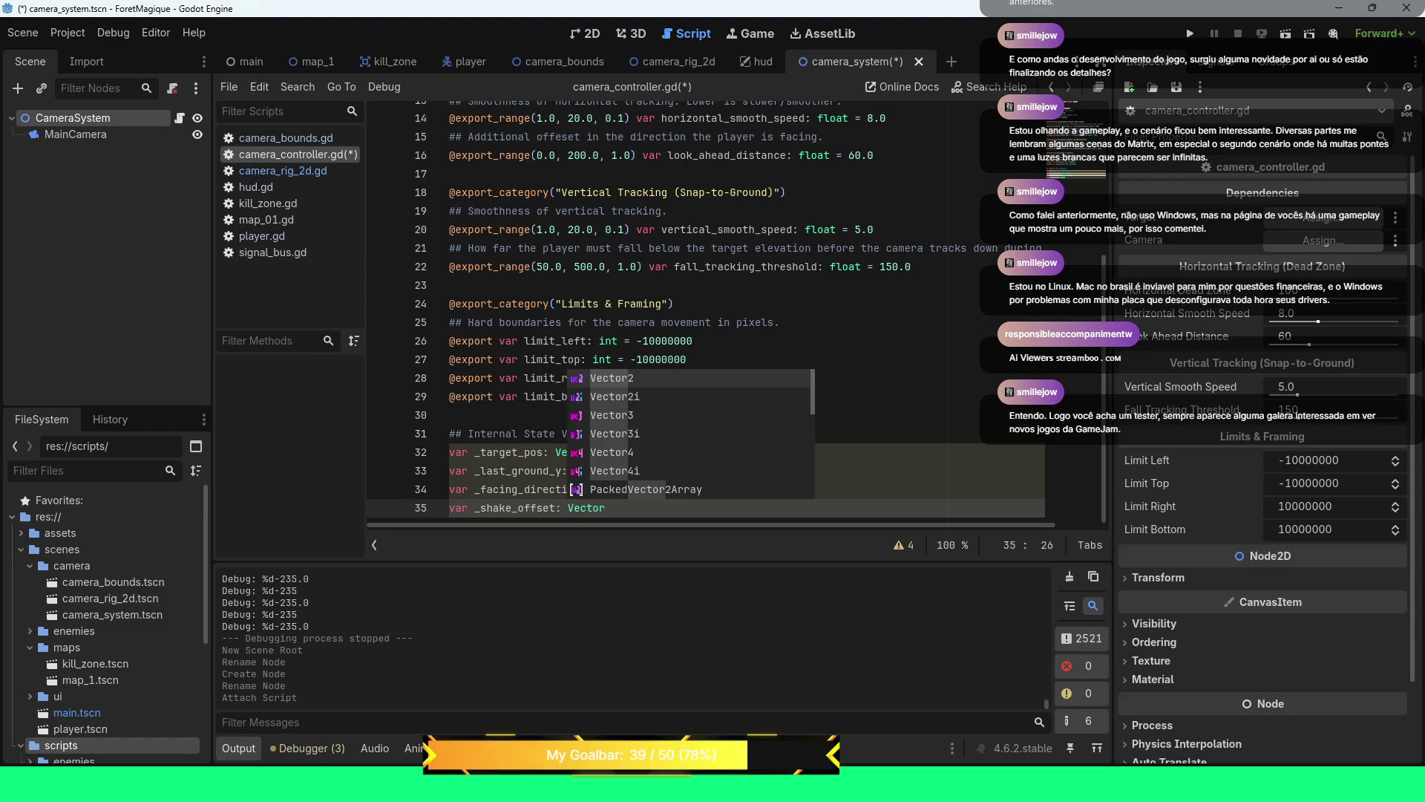
pyautogui.write('2 = ')
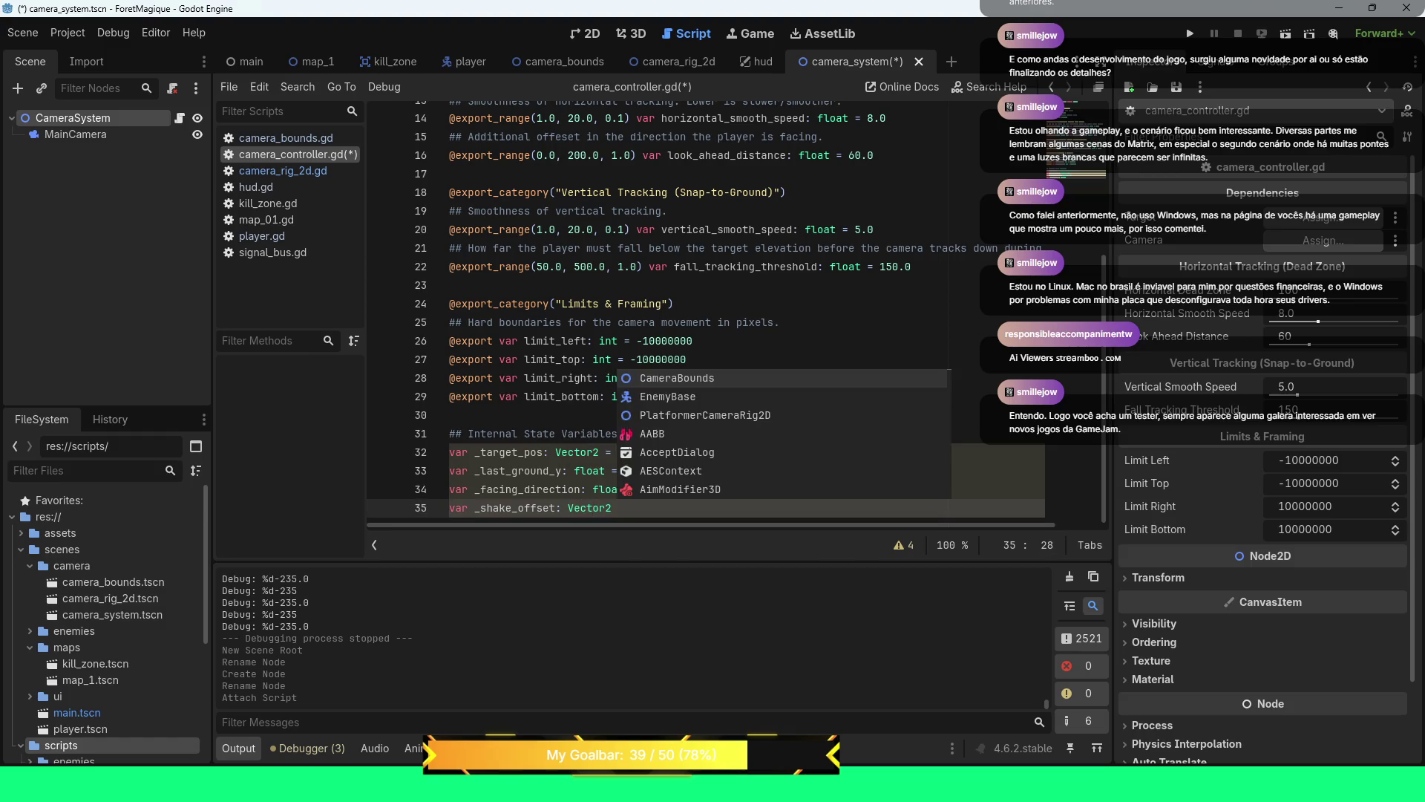
pyautogui.write('Vector2')
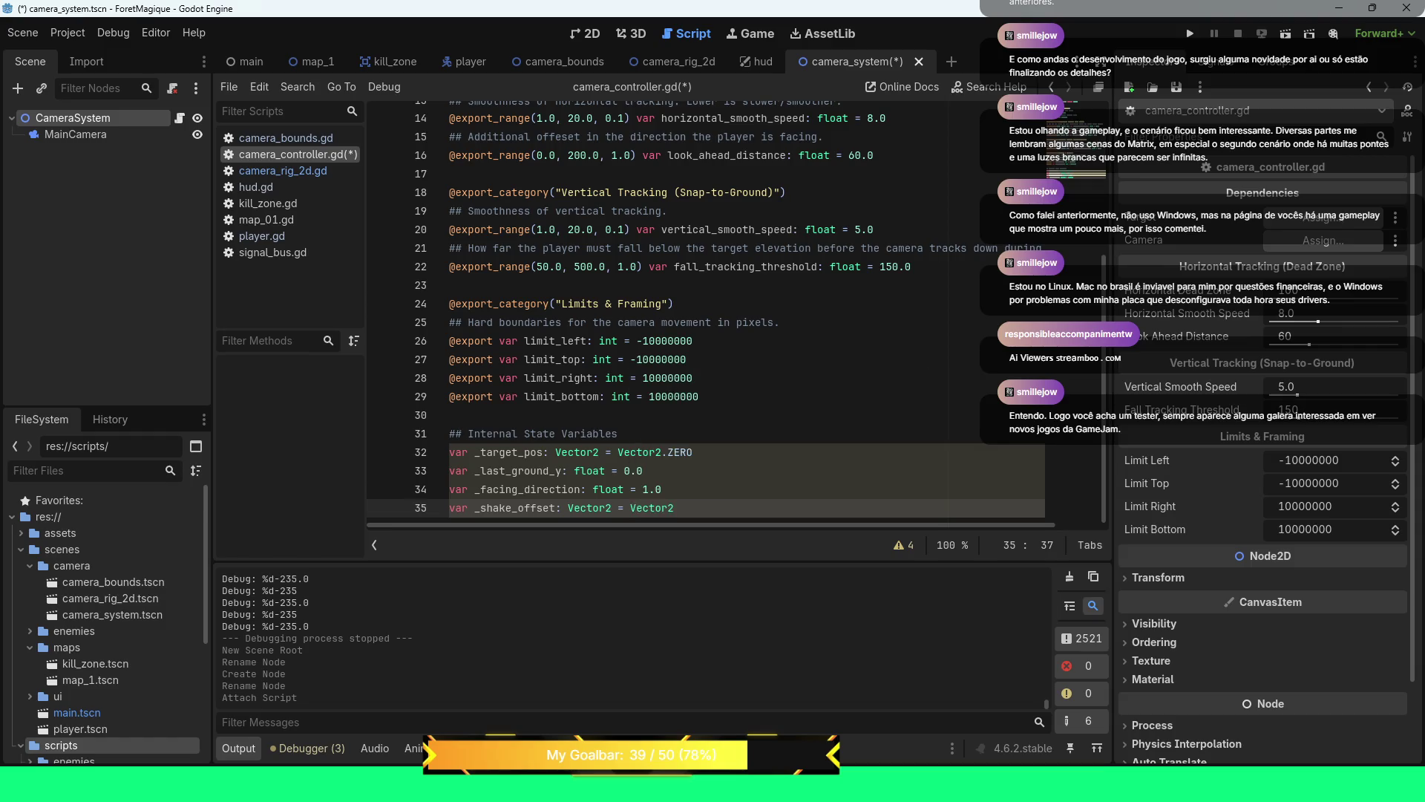
pyautogui.write('.Z')
pyautogui.press('Return')
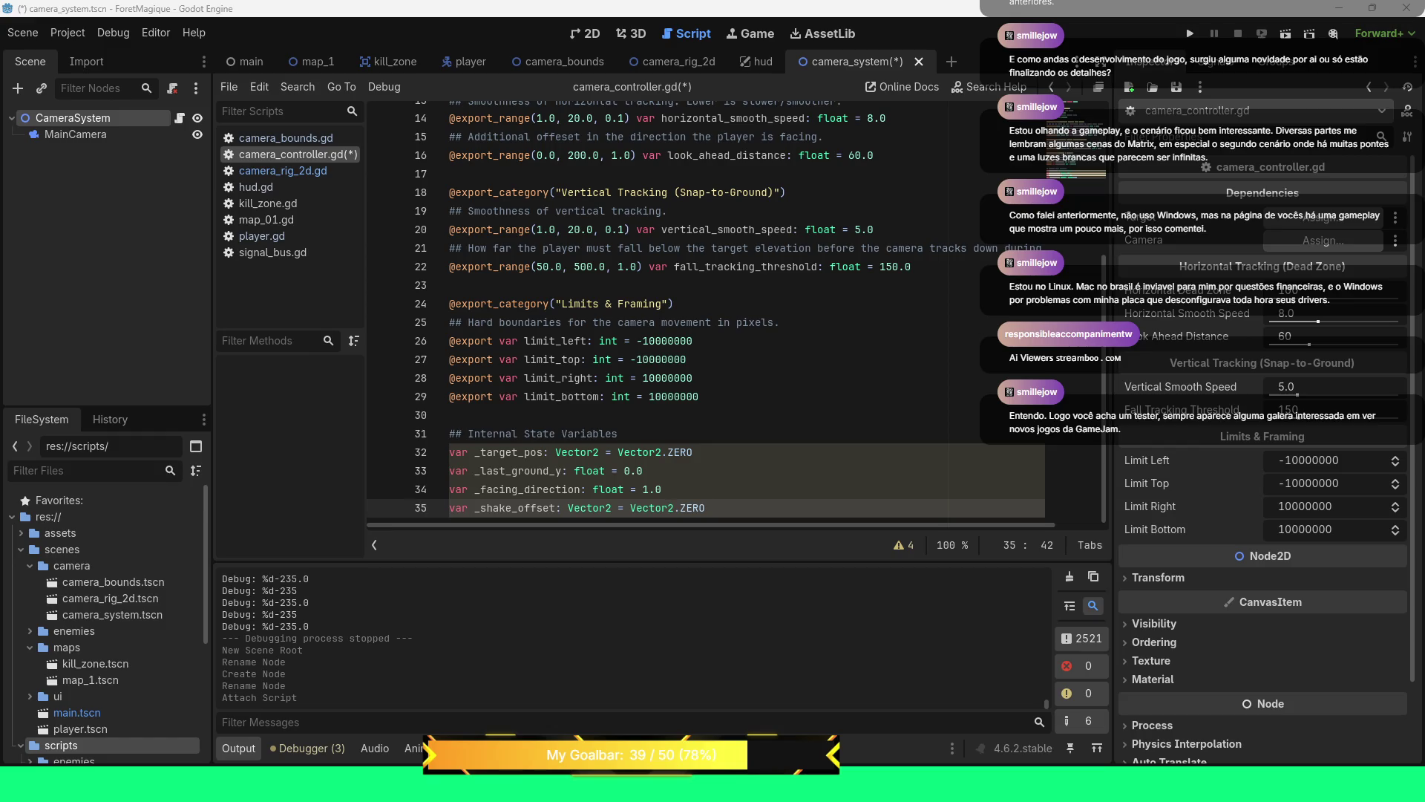
# Declare func _ready() -> void: below the internal state variables.
pyautogui.click(699, 397)
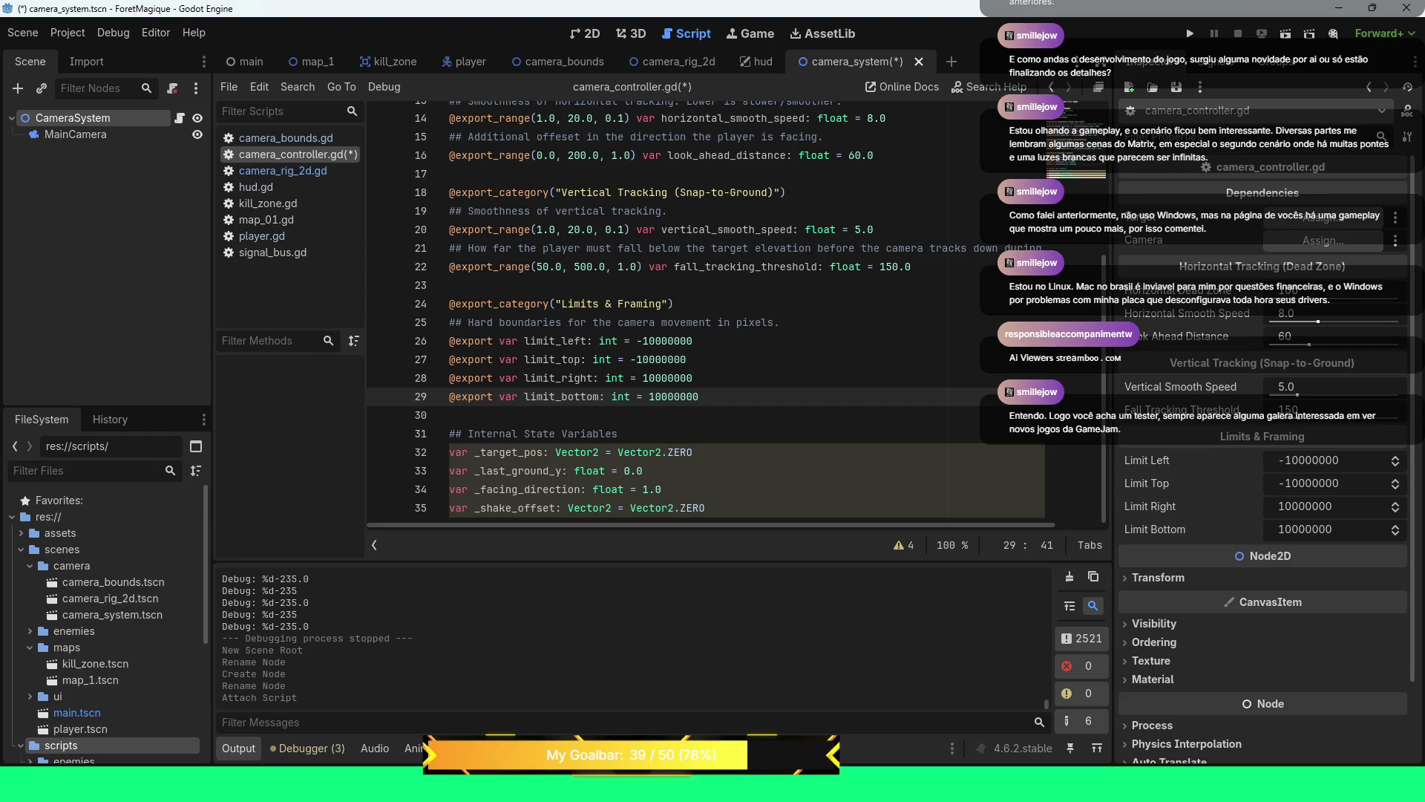
pyautogui.click(705, 507)
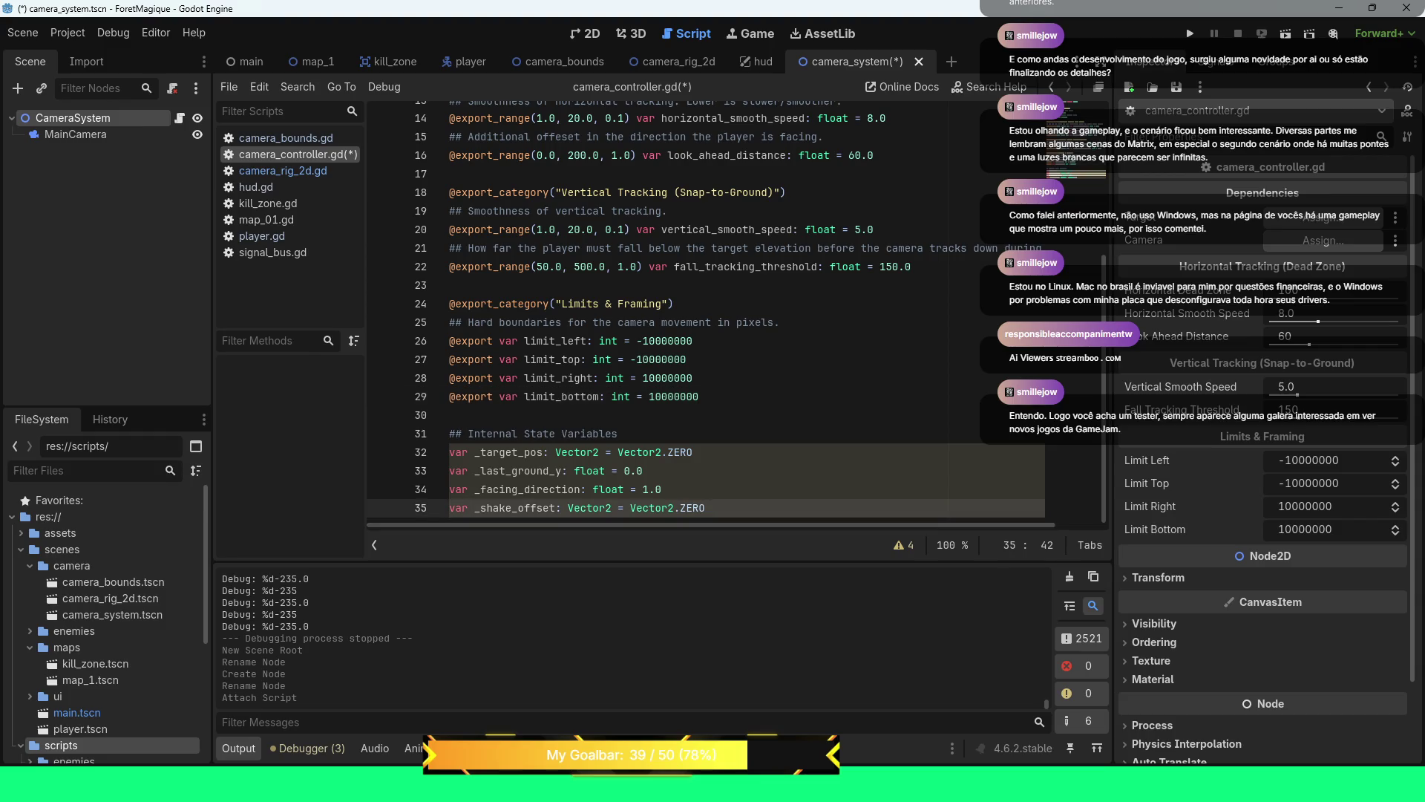
pyautogui.press('Return')
pyautogui.press('Return')
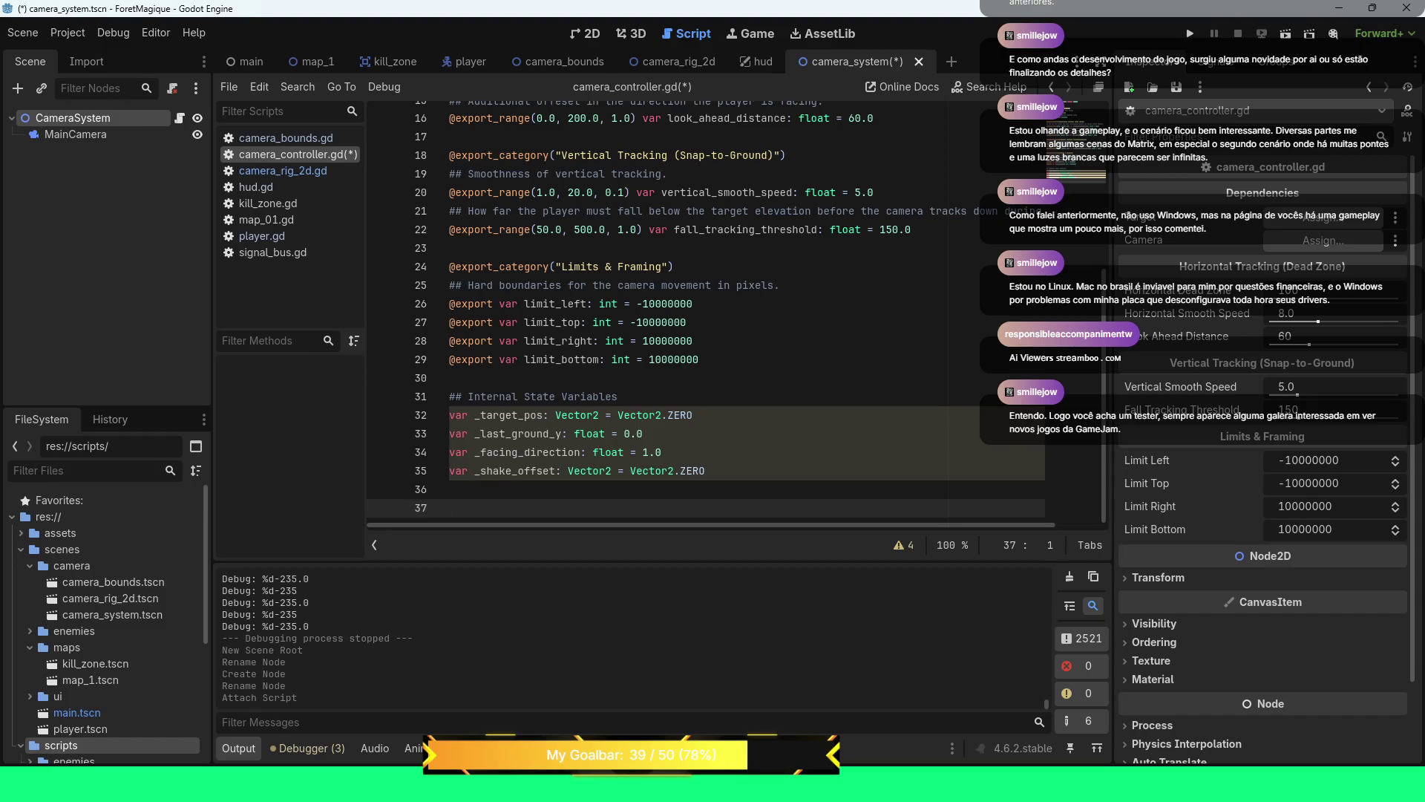
pyautogui.write('func ')
pyautogui.write('_re')
pyautogui.press('Return')
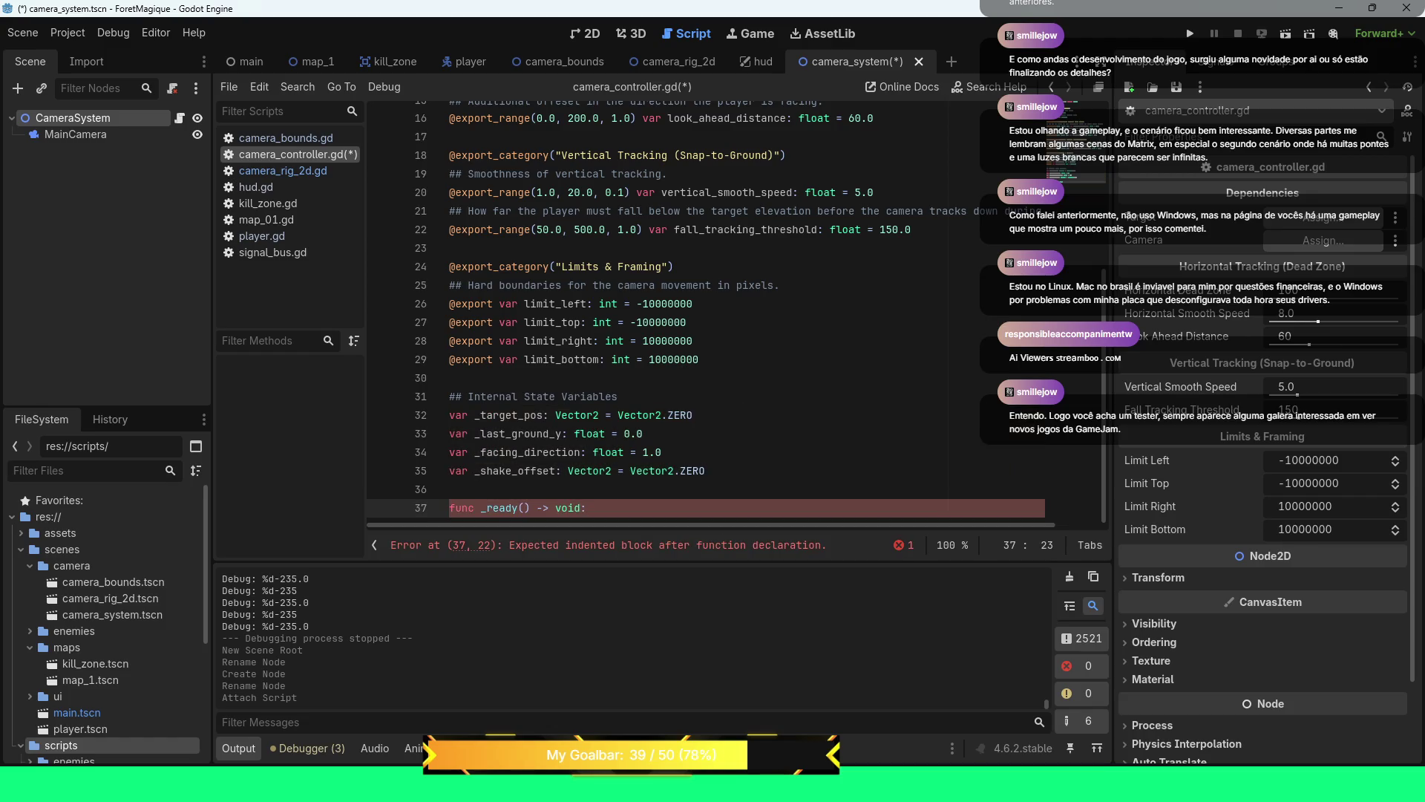
pyautogui.press('Return')
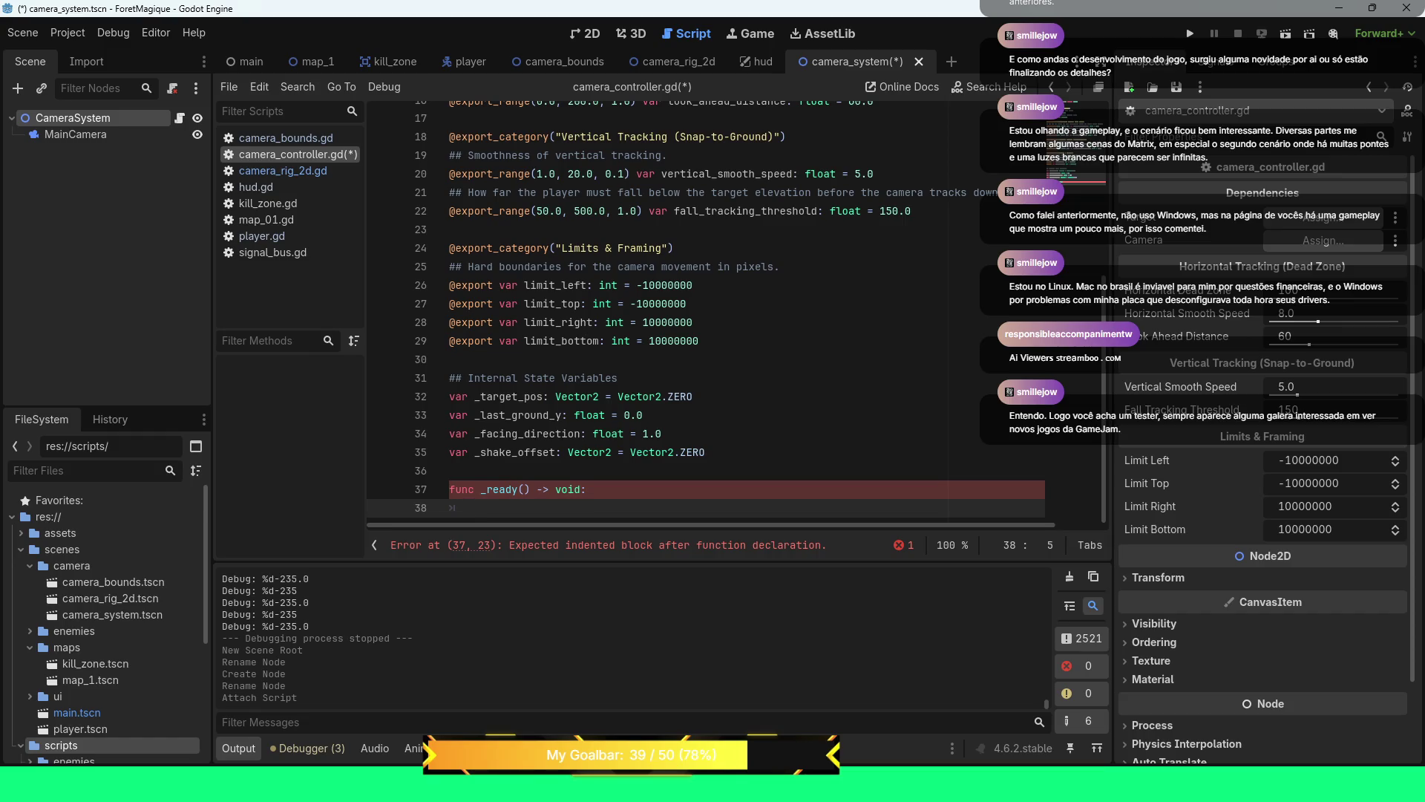
# In _ready, push_error("CameraController: Camra2D node dependency is missing") when camera is unset.
pyautogui.write('if ')
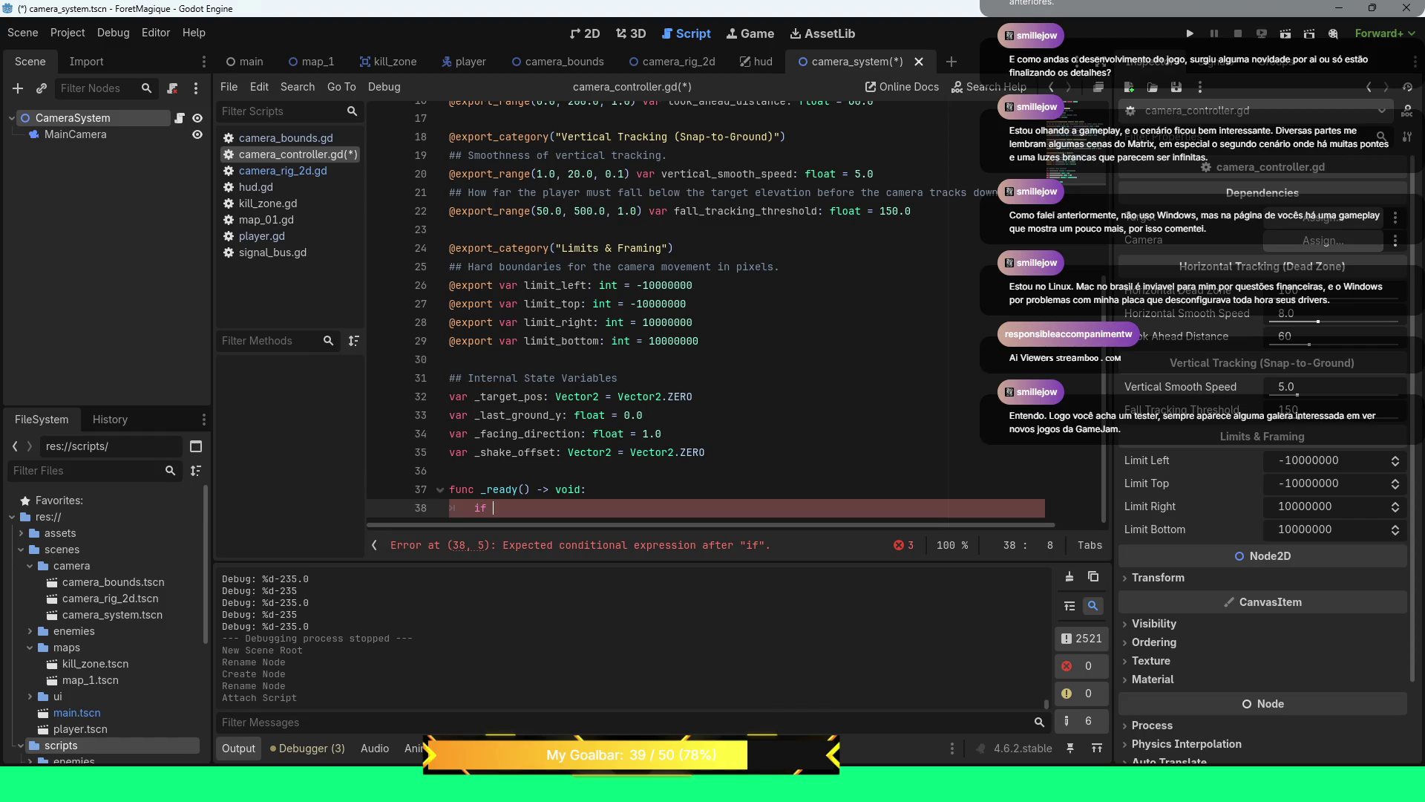
pyautogui.write('not camera')
pyautogui.write(':')
pyautogui.press('Return')
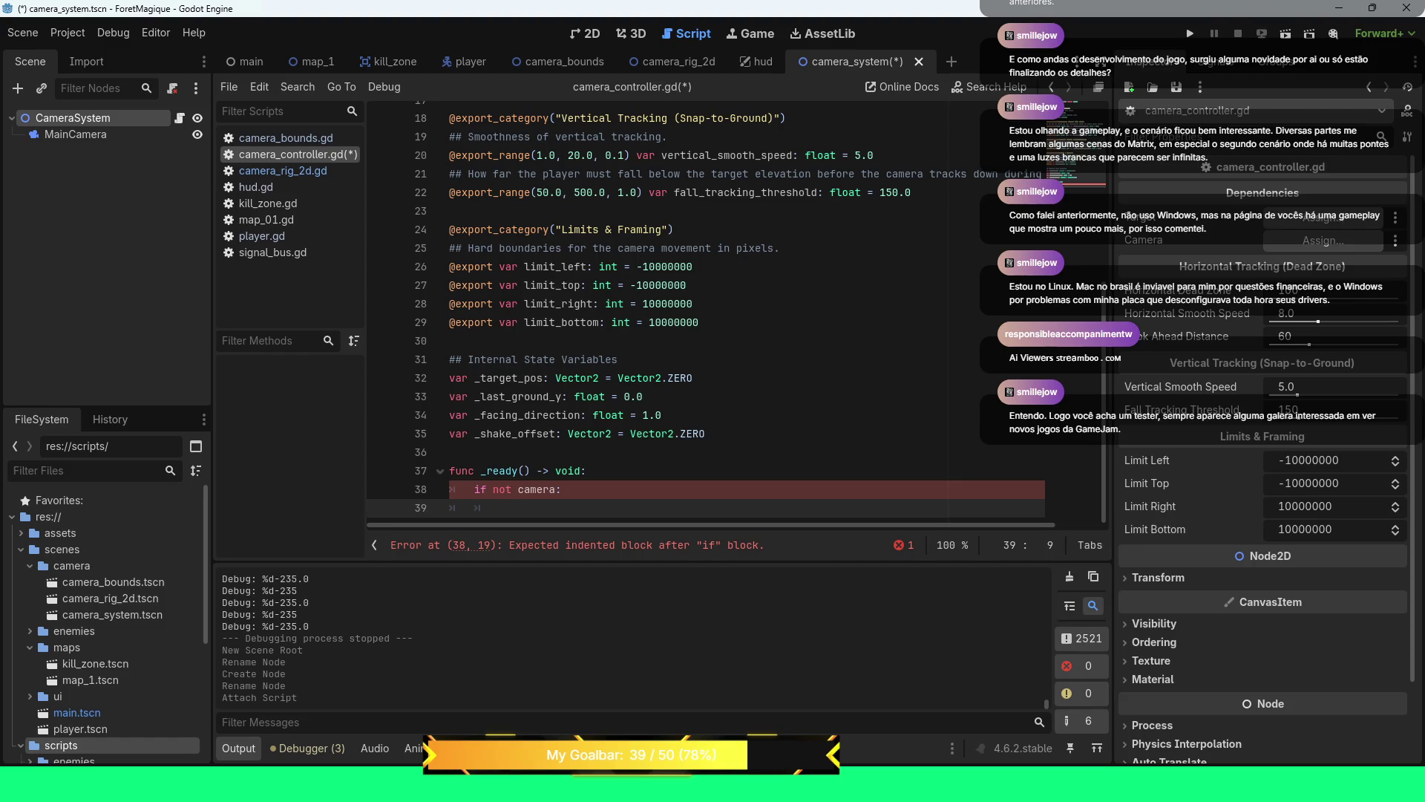
pyautogui.write('push_e')
pyautogui.press('Return')
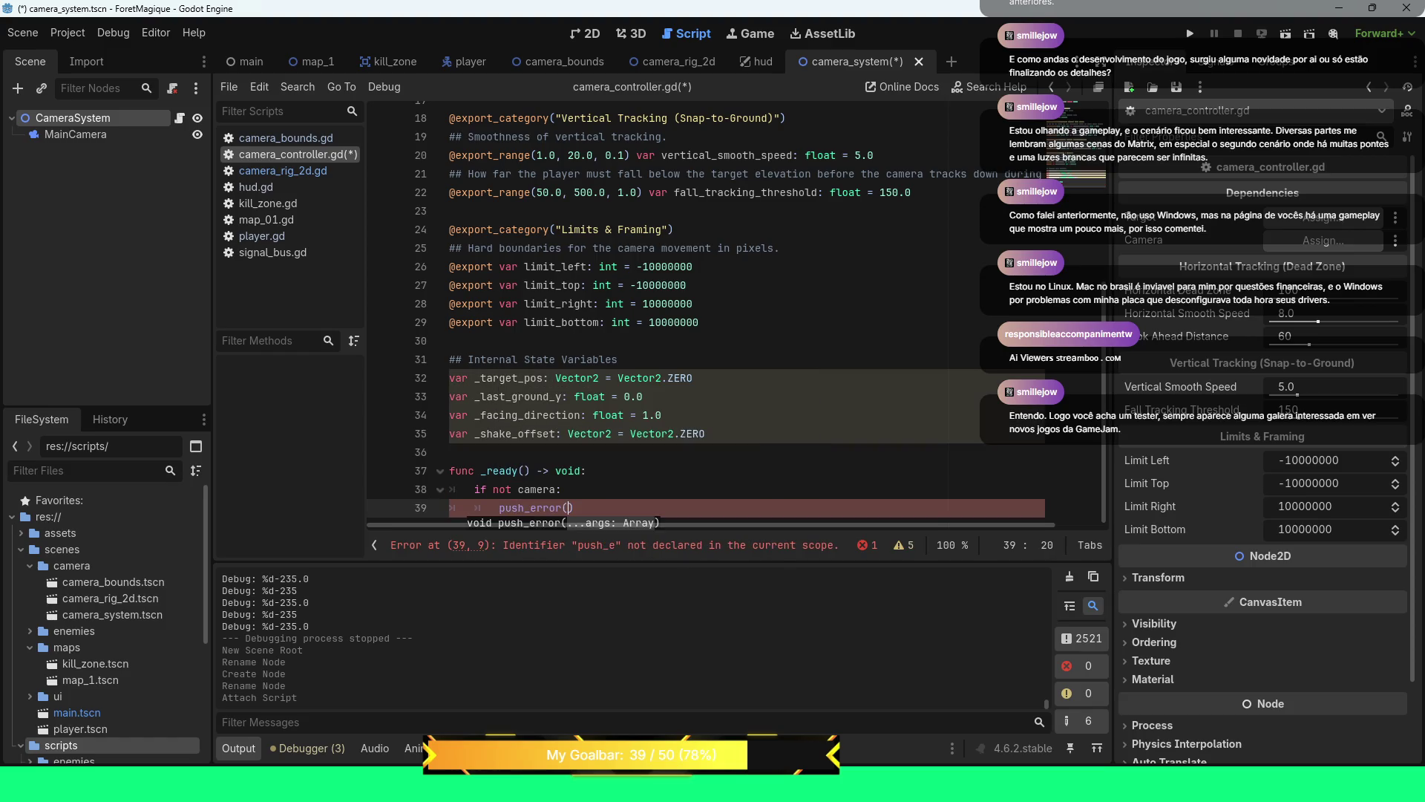
pyautogui.write('"C')
pyautogui.write('ameraCont')
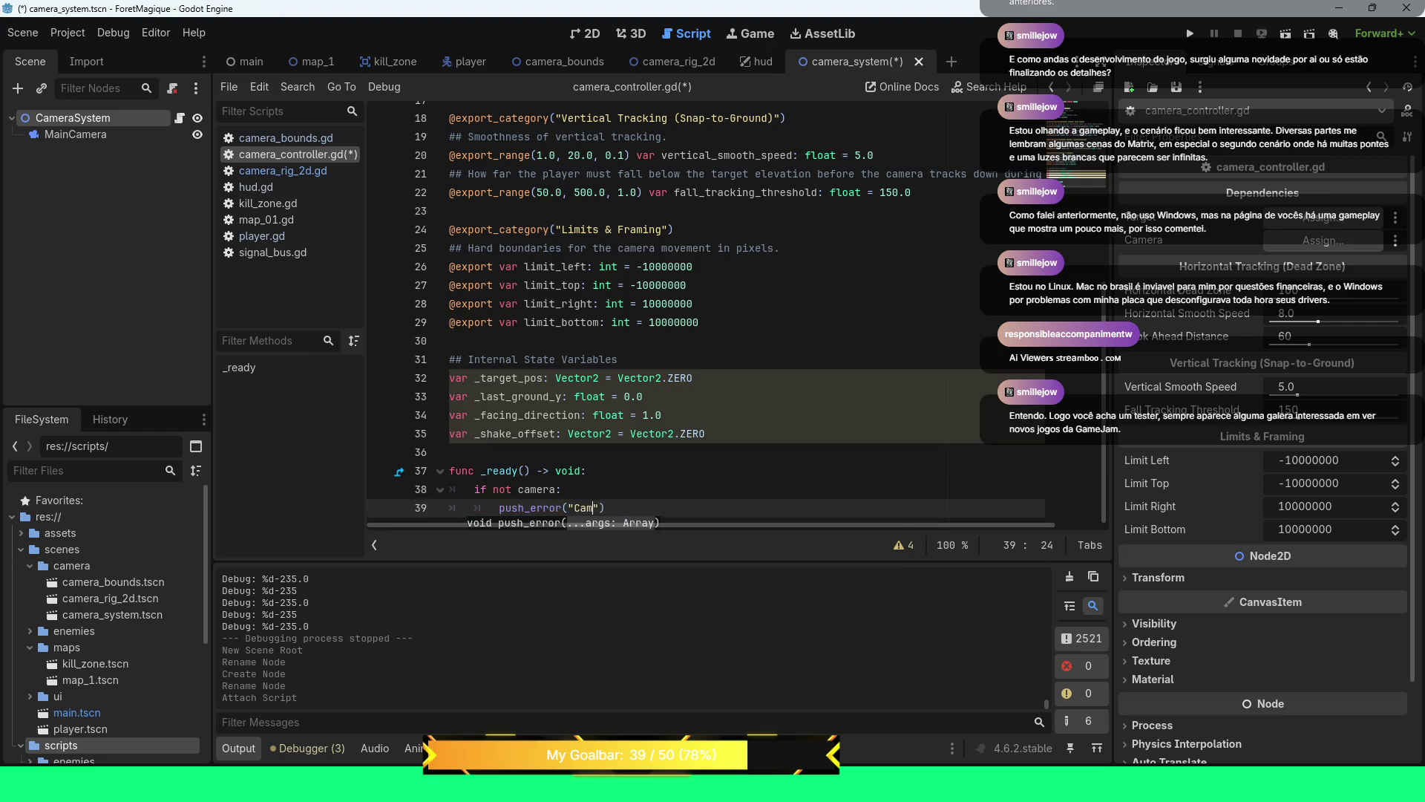
pyautogui.write('roller: C')
pyautogui.write('amra')
pyautogui.write('2D ')
pyautogui.write('node d')
pyautogui.write('ependen')
pyautogui.write('cy is ')
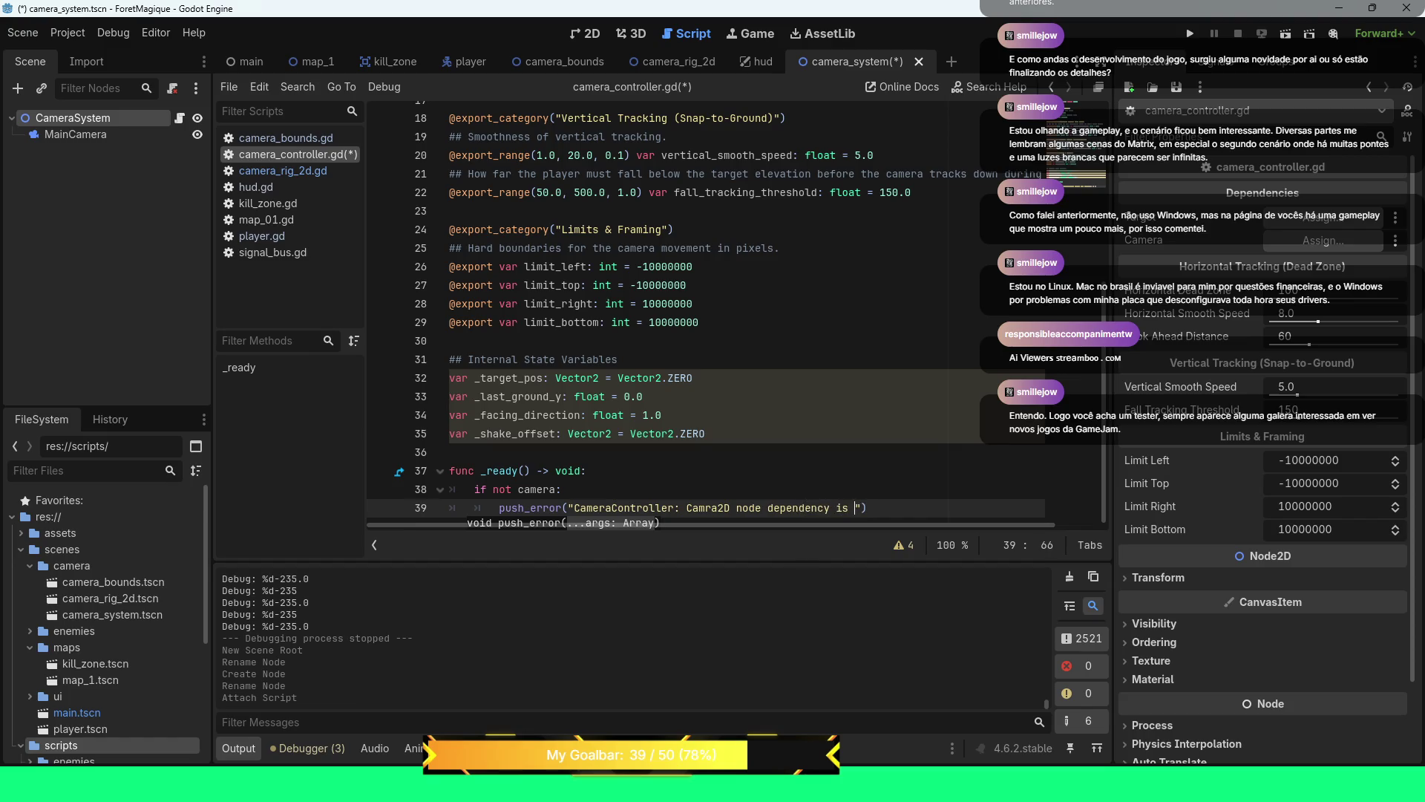
pyautogui.write('missing"')
pyautogui.write(')')
pyautogui.press('Return')
# Under the missing-camera check, call set_process(false) and return.
pyautogui.write('set_pr')
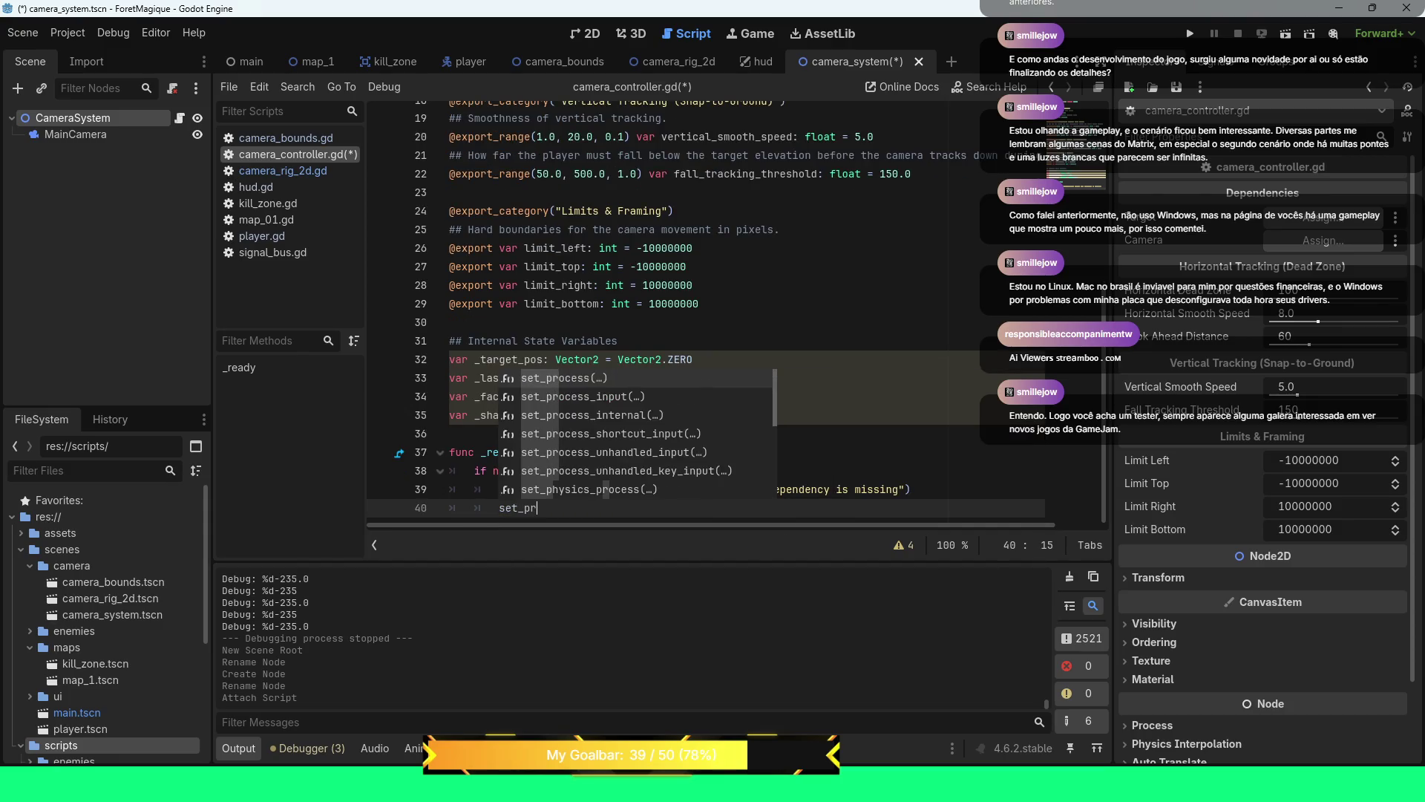
pyautogui.press('Return')
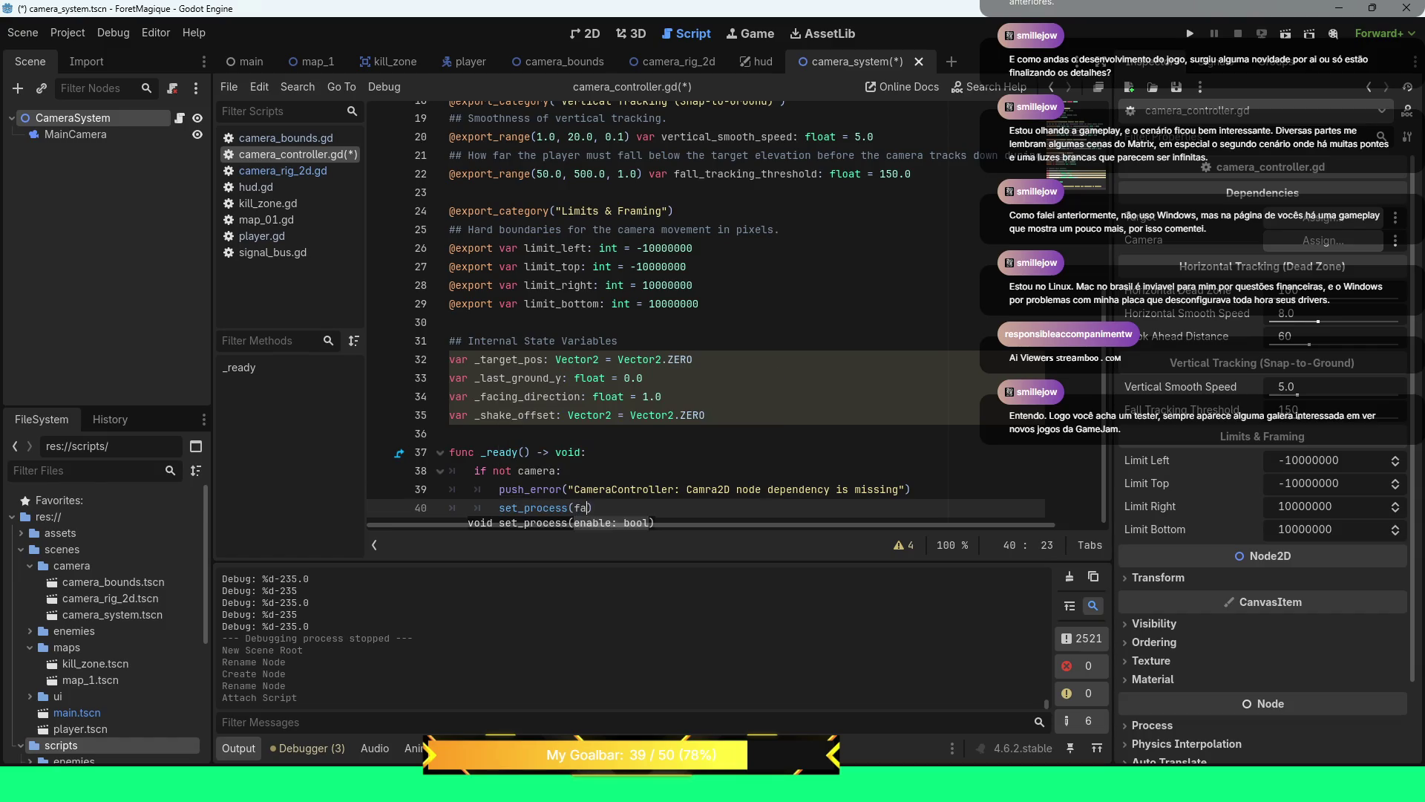
pyautogui.write('fasle')
pyautogui.press('BackSpace')
pyautogui.press('BackSpace')
pyautogui.press('BackSpace')
pyautogui.write('lse')
pyautogui.press('Right')
pyautogui.press('Return')
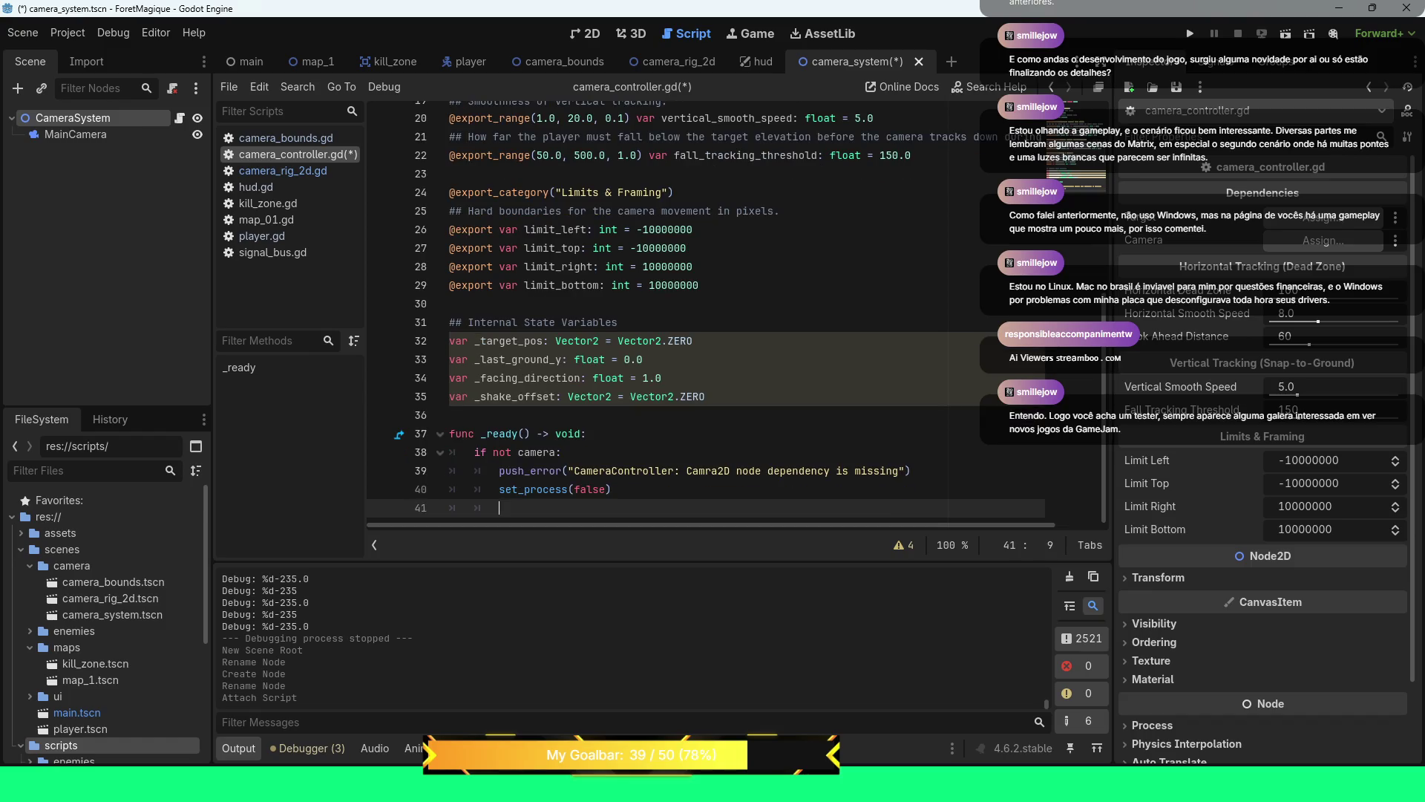
pyautogui.write('return')
pyautogui.press('Return')
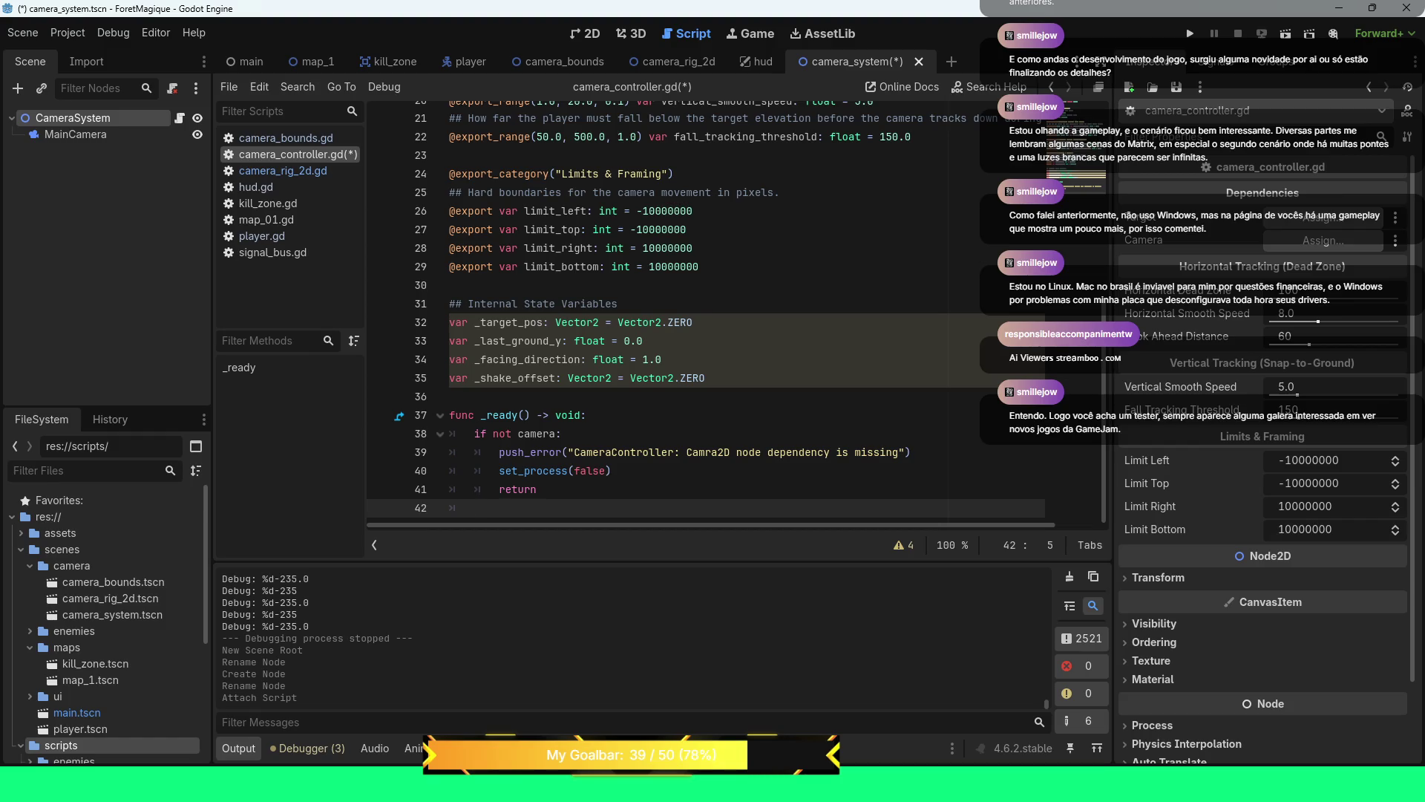
# Call _initialize_camera_limits() at the end of _ready.
pyautogui.press('Return')
pyautogui.write('_initialize')
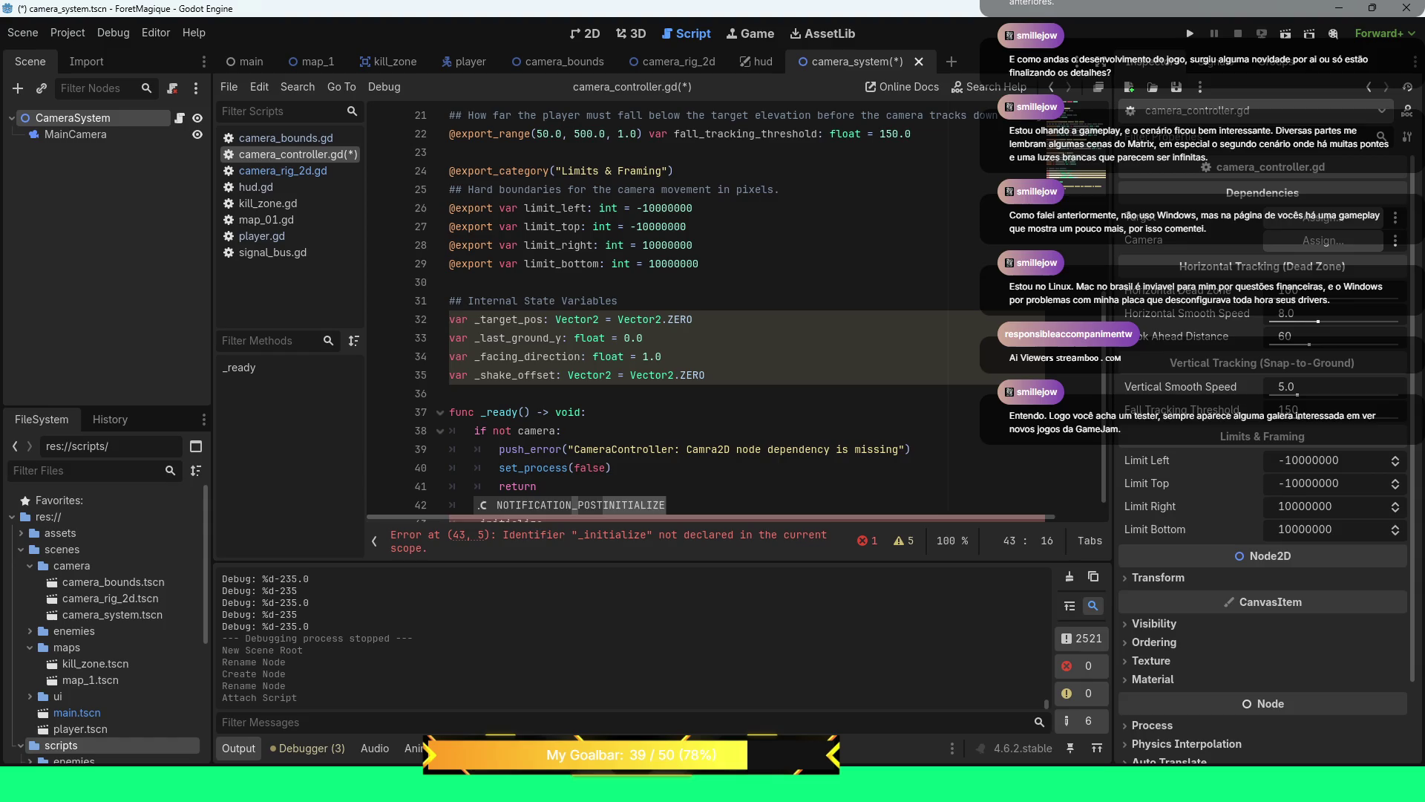
pyautogui.write('_camera')
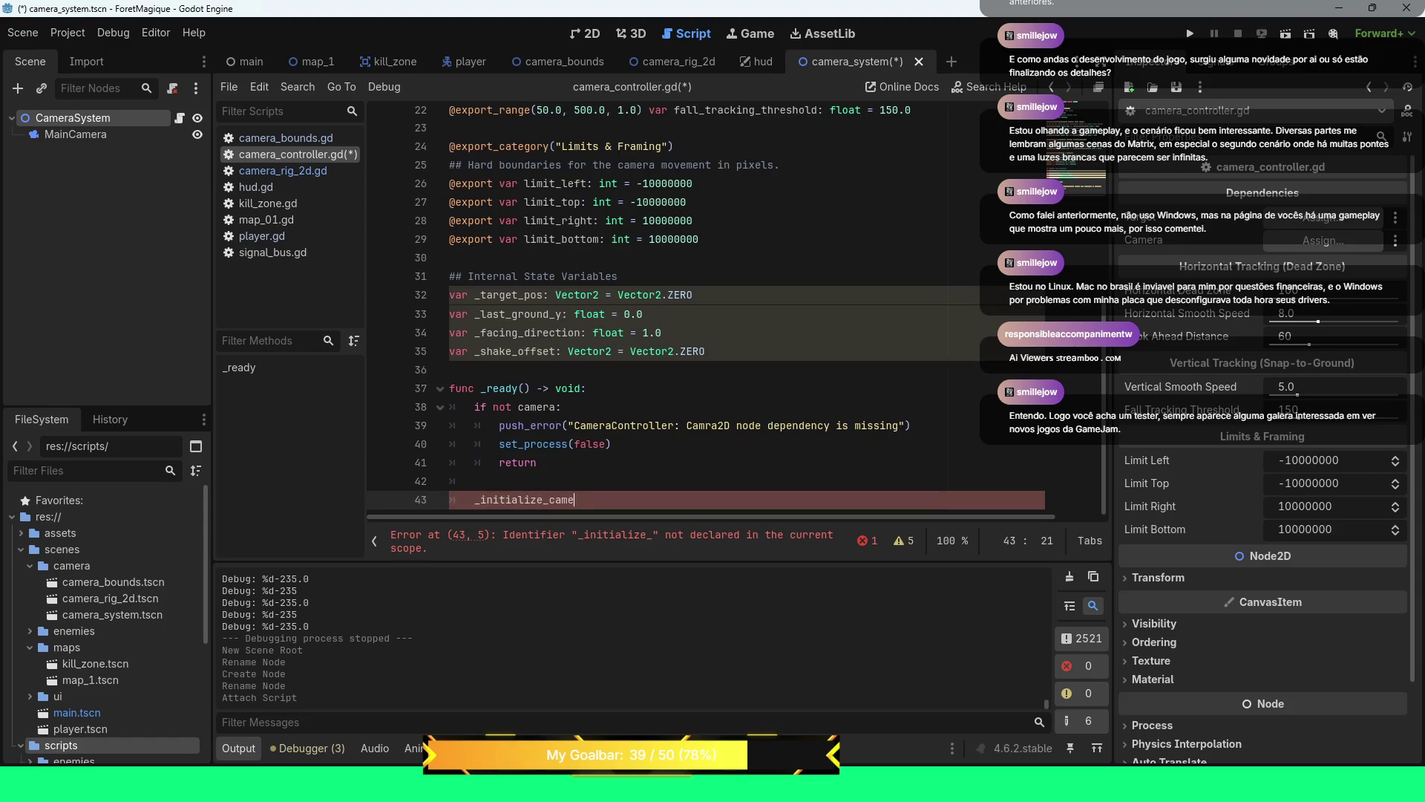
pyautogui.write('_limi')
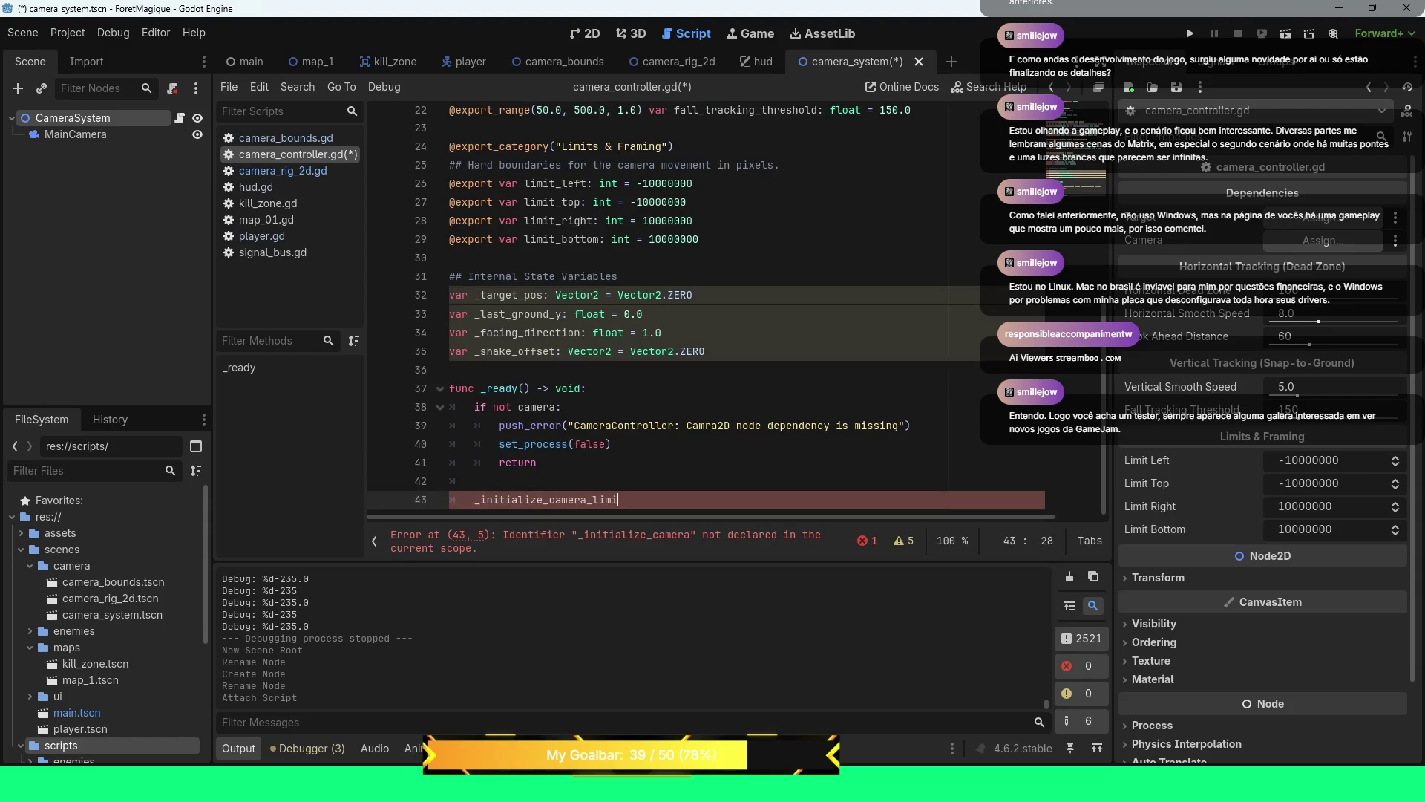
pyautogui.write('ts()')
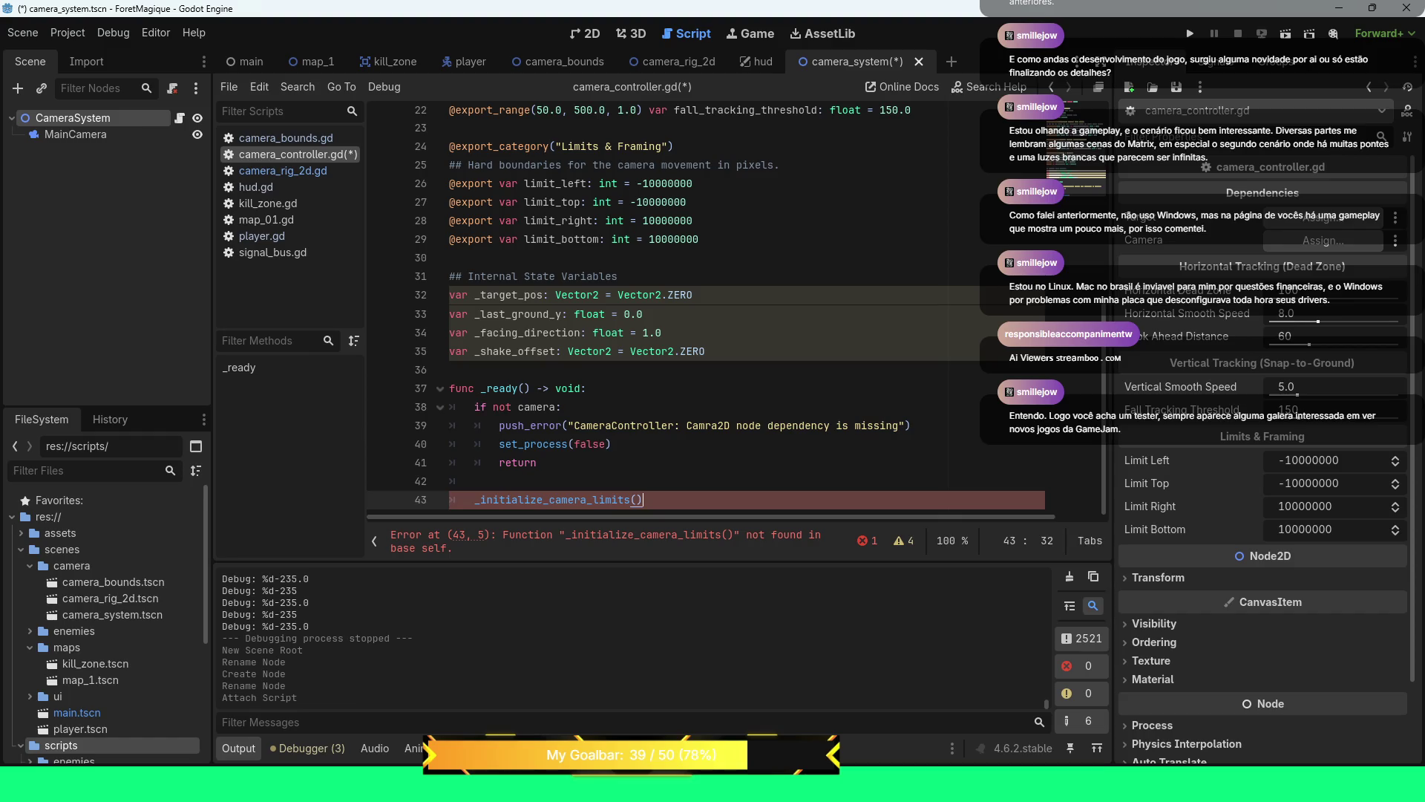
pyautogui.press('Return')
pyautogui.press('Return')
# Add a top-level func _initialize_camera_limits() -> void: stub whose body is pass.
pyautogui.press('BackSpace')
pyautogui.press('Return')
pyautogui.write('func ')
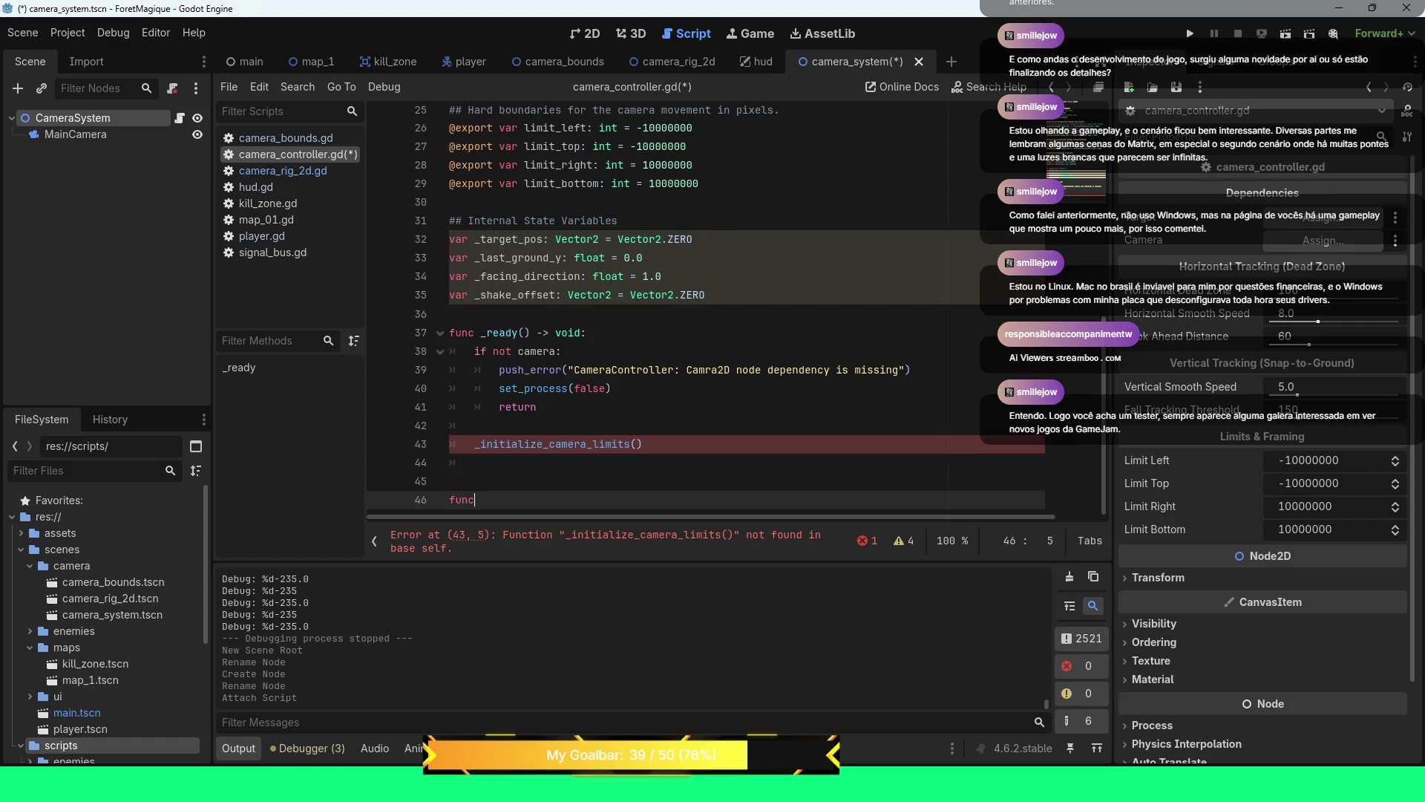
pyautogui.write('_initial')
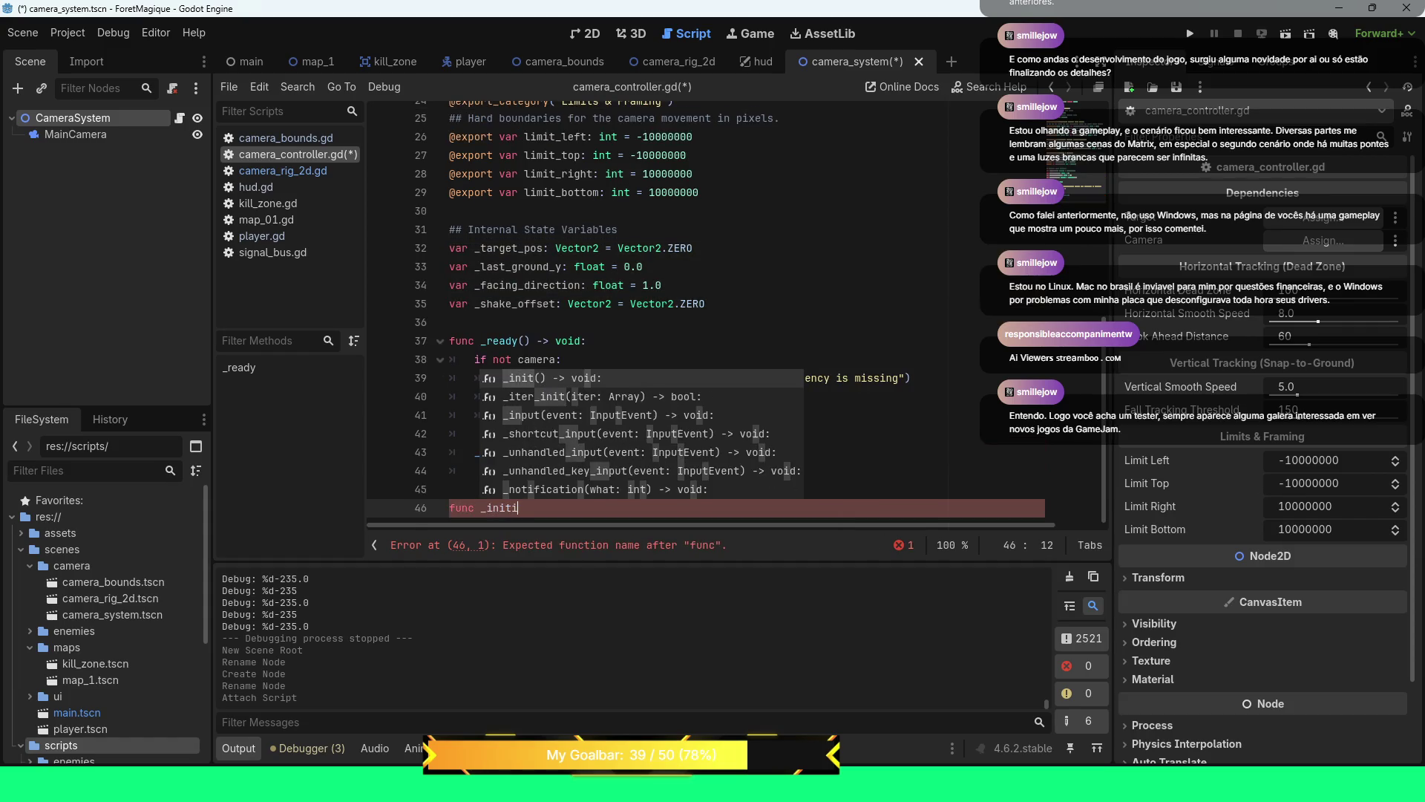
pyautogui.write('ize_')
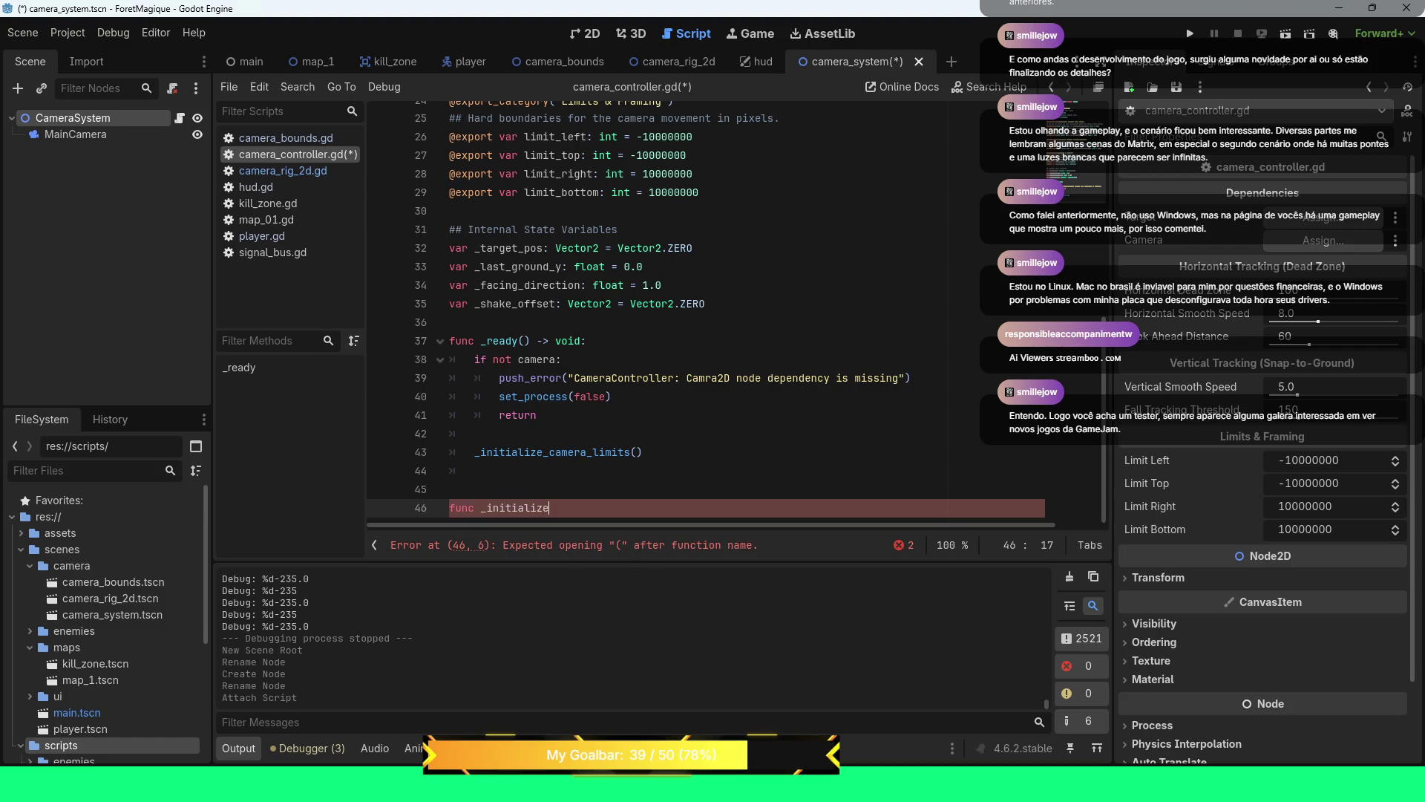
pyautogui.write('camera_')
pyautogui.write('limits()')
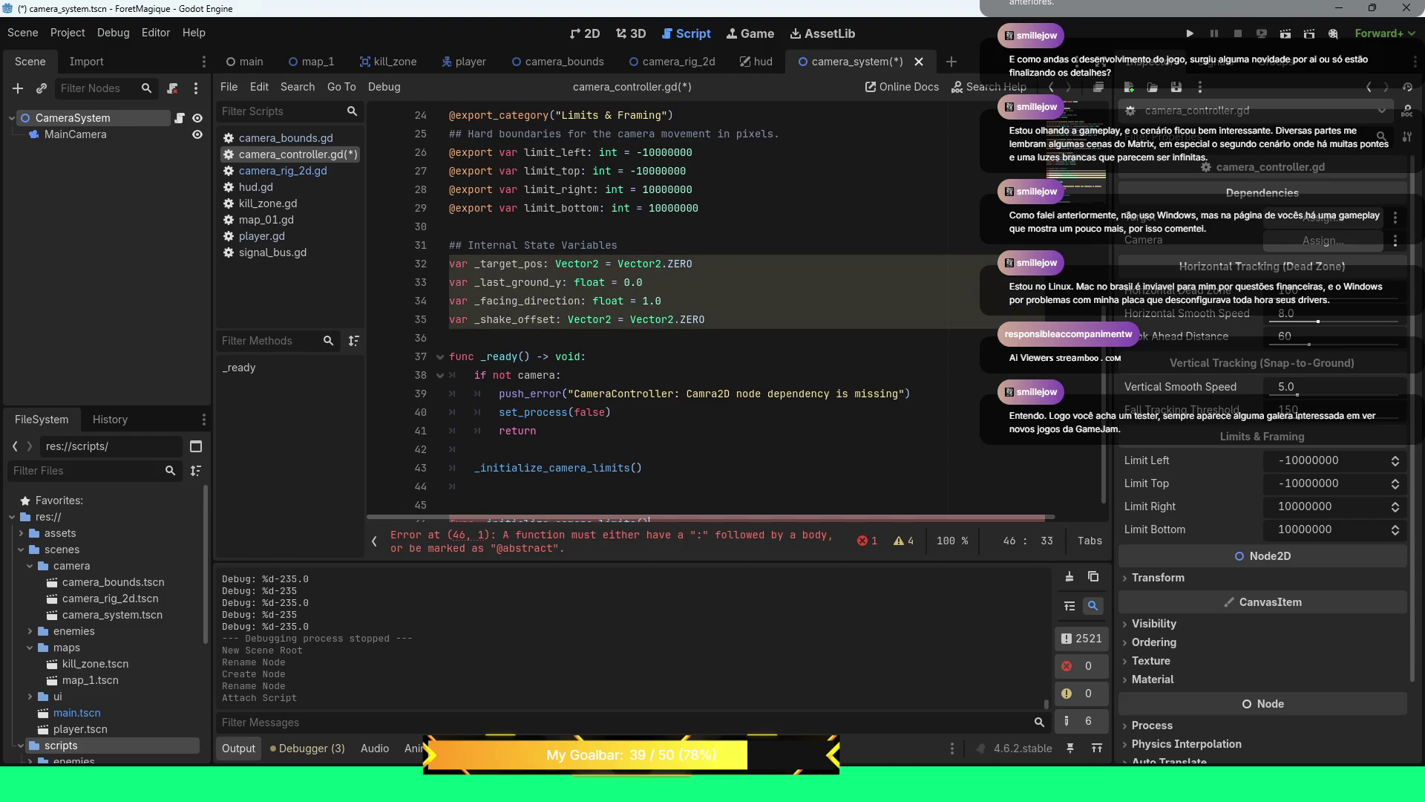
pyautogui.write(' -> void:')
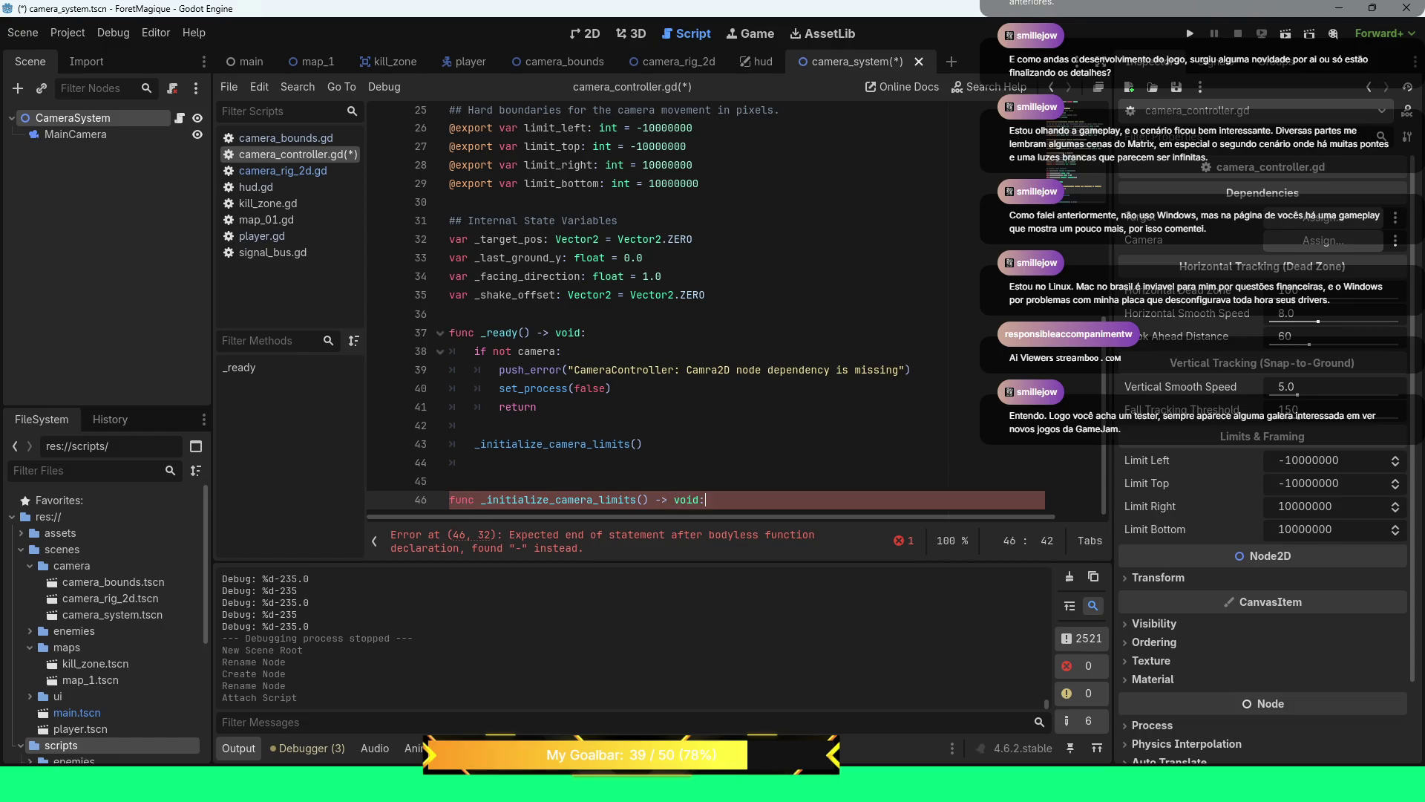
pyautogui.press('Return')
pyautogui.write('pass')
# Open a new line in _ready right after the camera limits call.
pyautogui.click(450, 471)
pyautogui.press('Up')
pyautogui.click(499, 433)
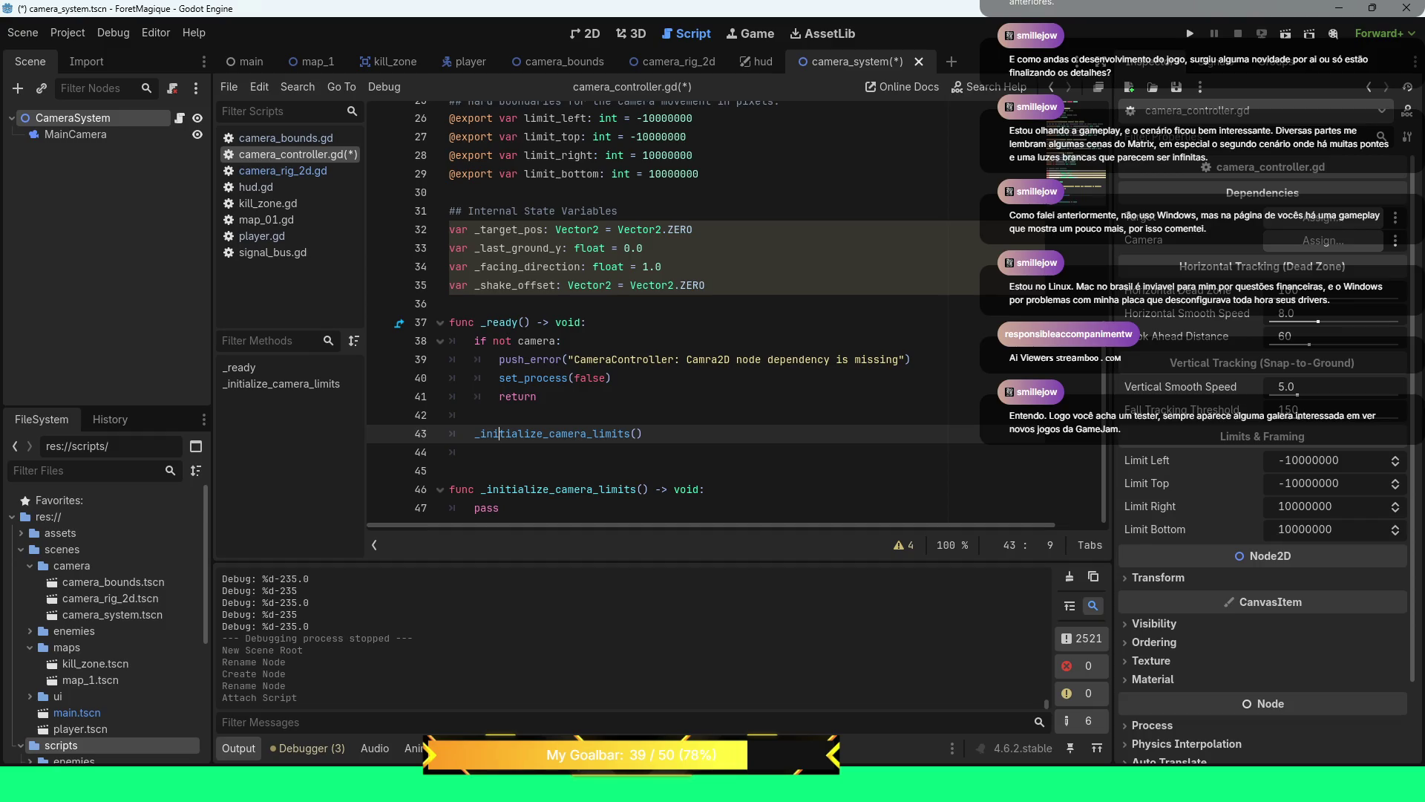
pyautogui.click(643, 434)
pyautogui.press('Return')
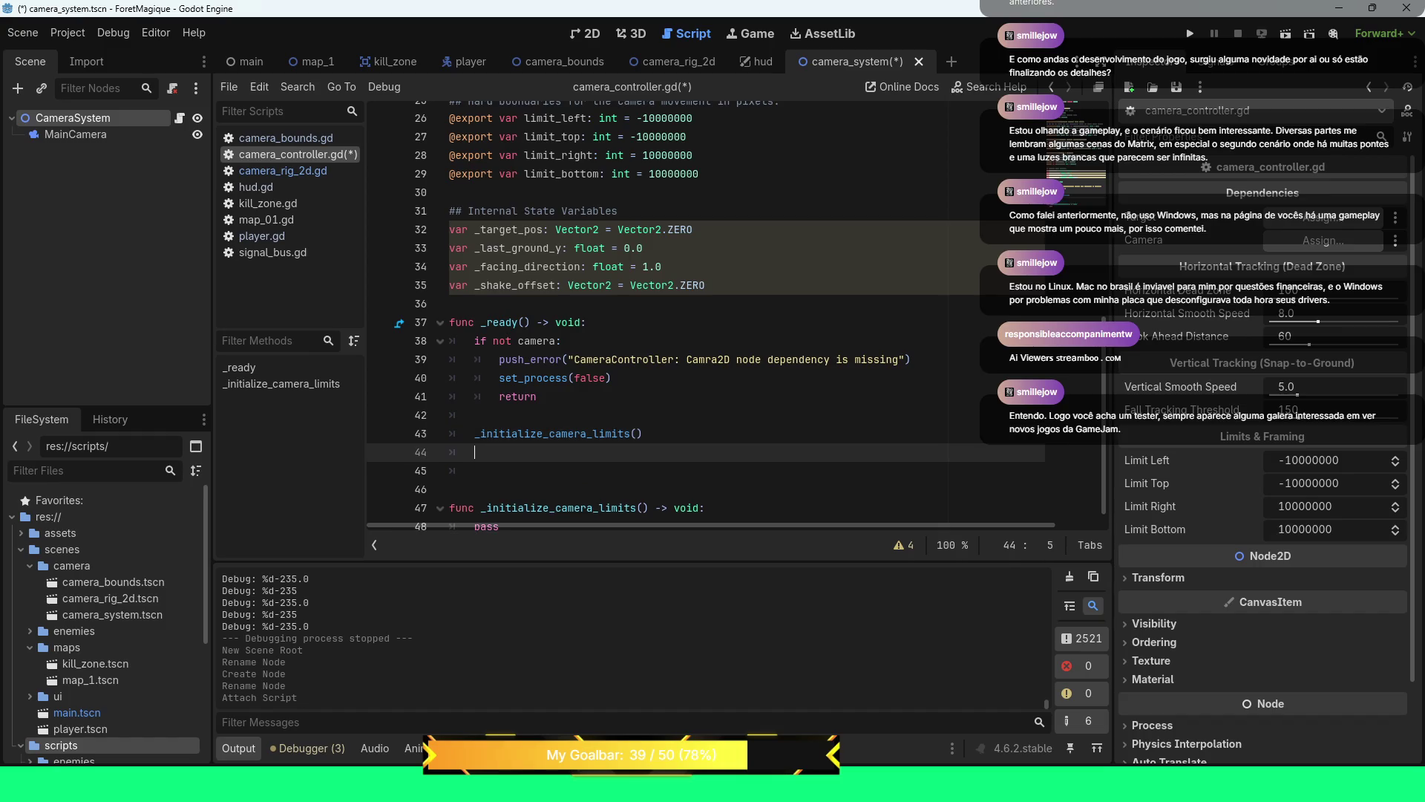
# In _ready, add an if target: block declaring var start_pos = target.global_position.
pyautogui.press('Return')
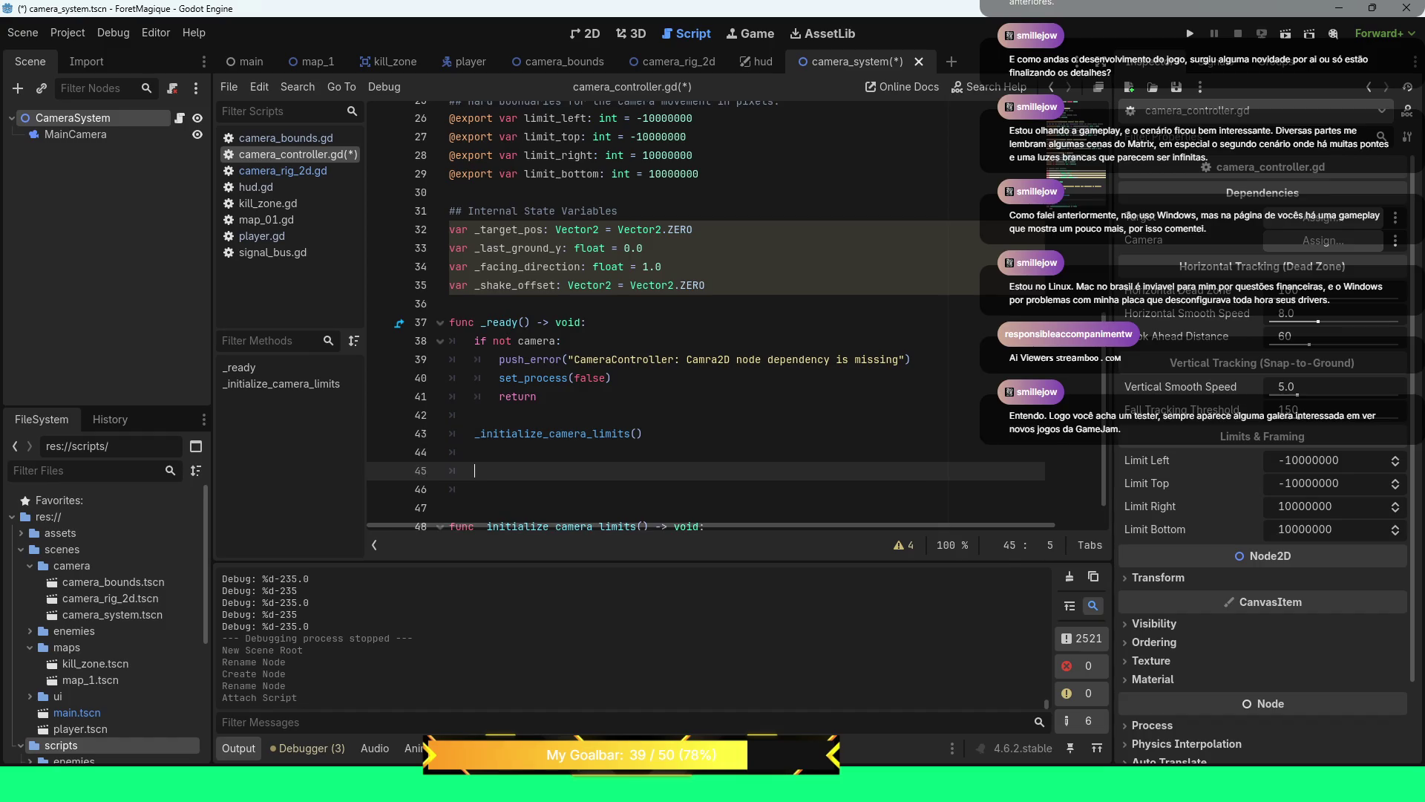
pyautogui.write('if target')
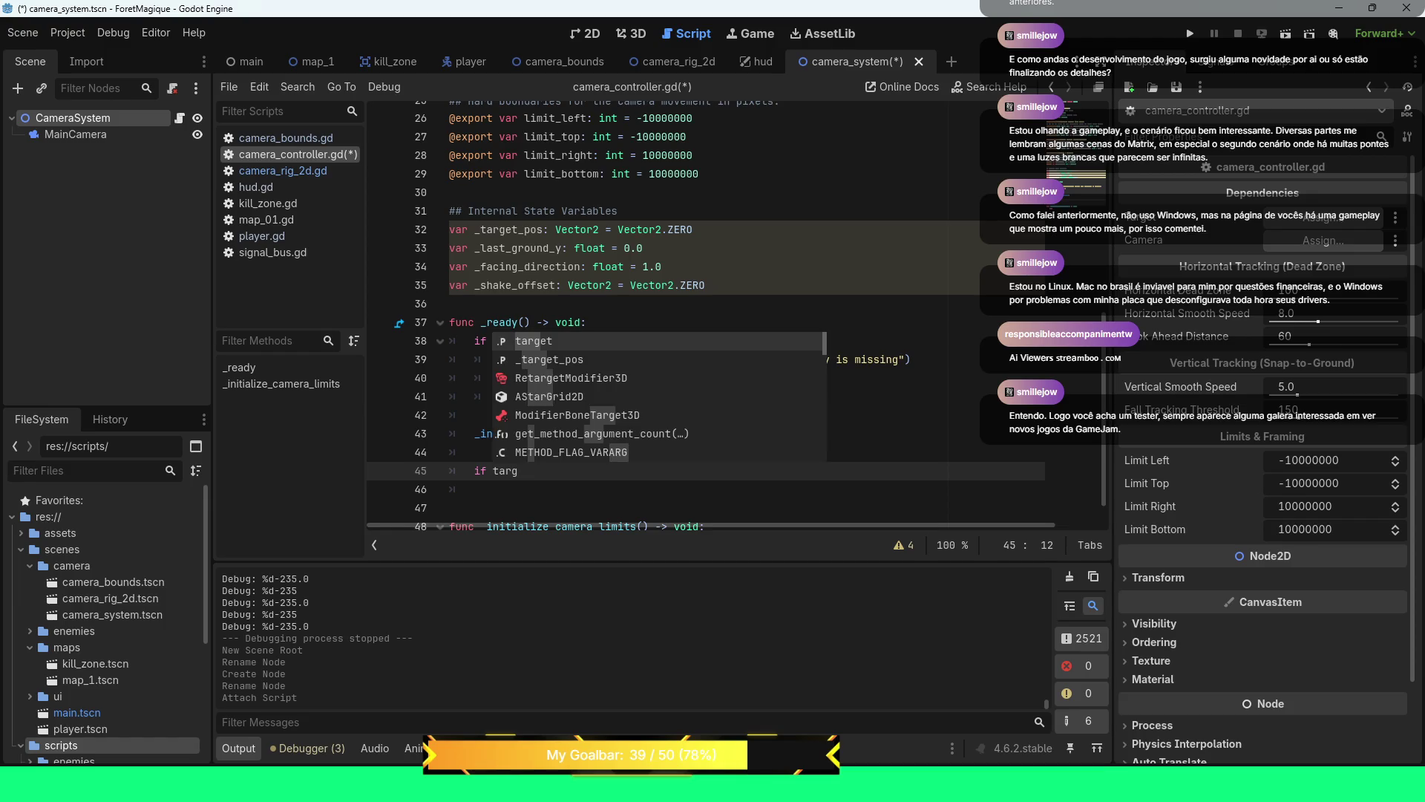
pyautogui.write(':')
pyautogui.press('Return')
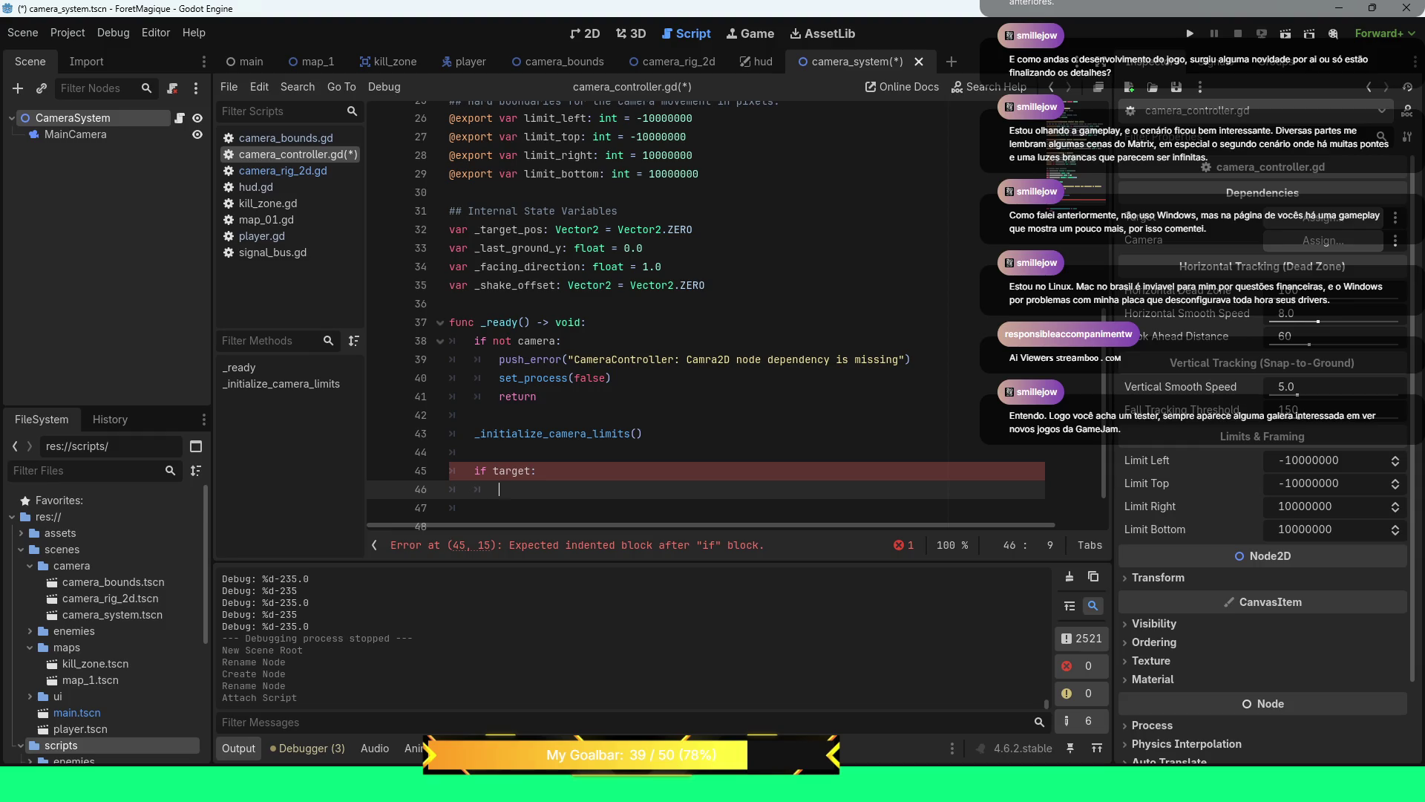
pyautogui.write('var start')
pyautogui.write('_pos ')
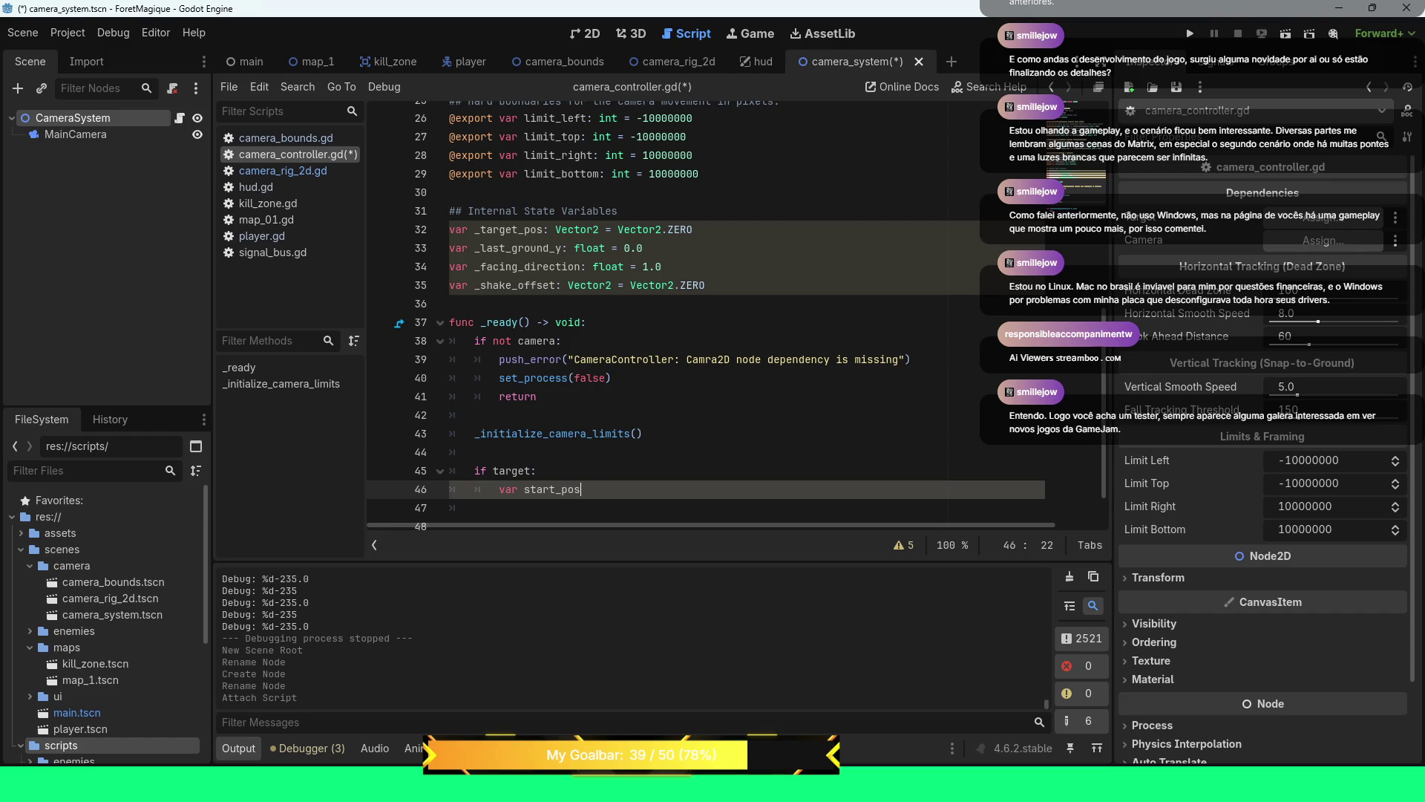
pyautogui.write('= target.')
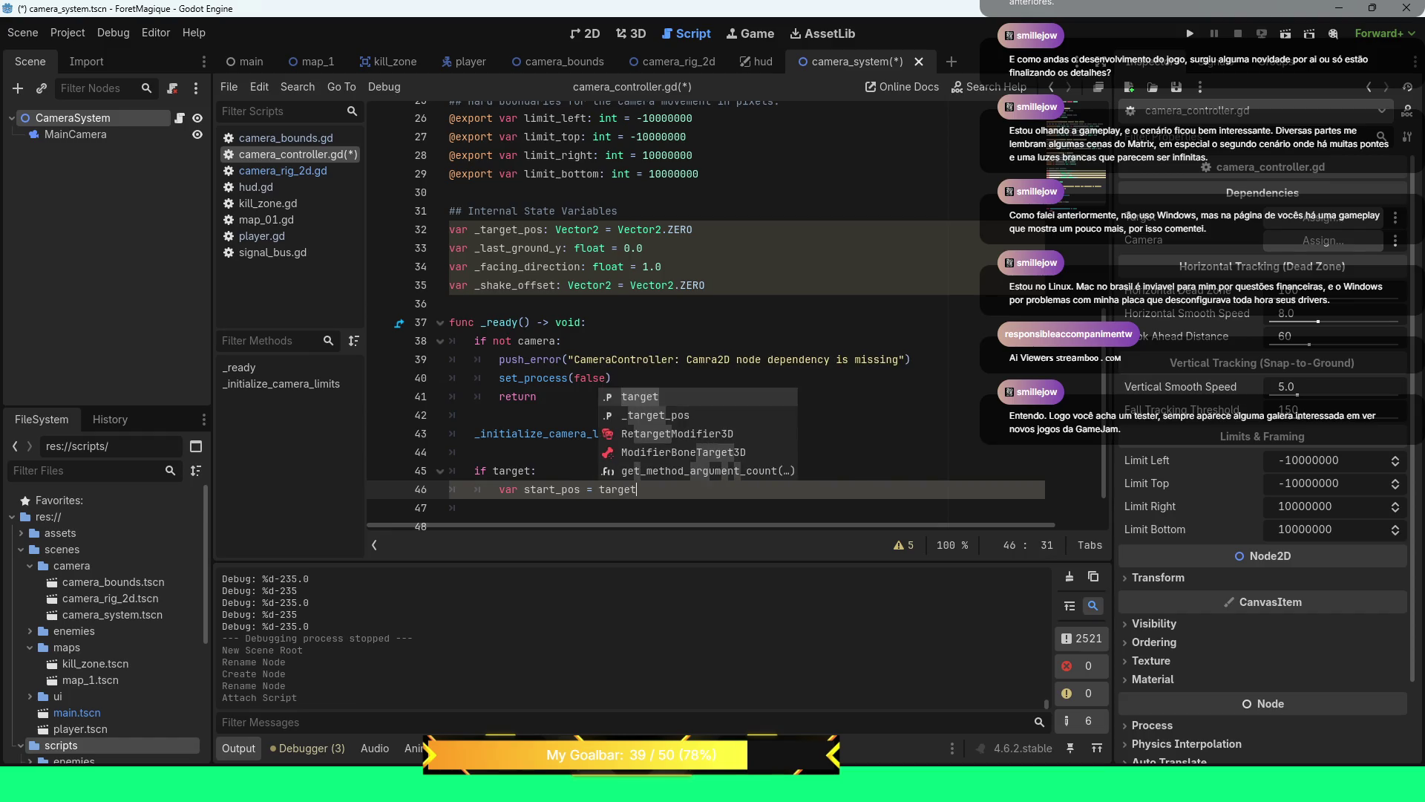
pyautogui.write('glob')
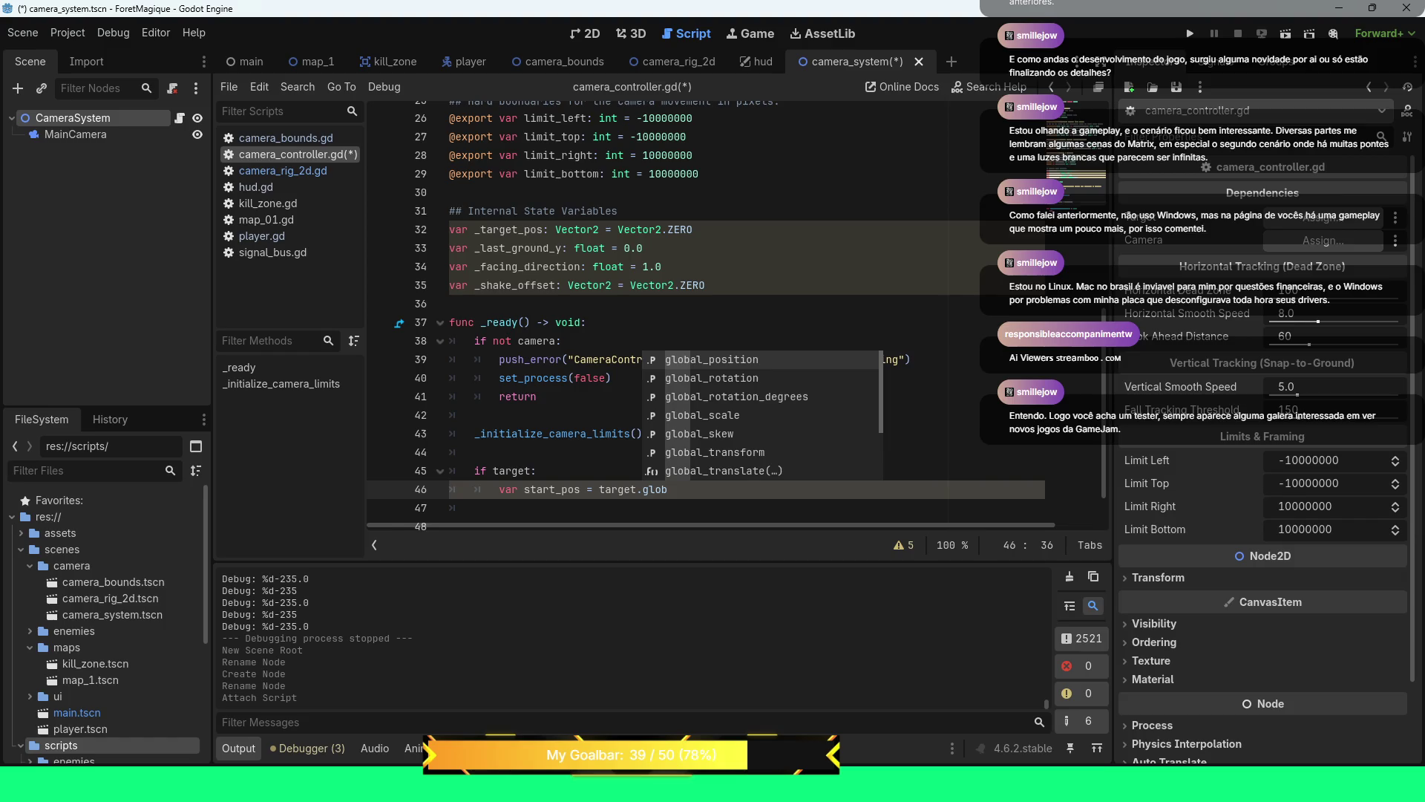
pyautogui.press('Return')
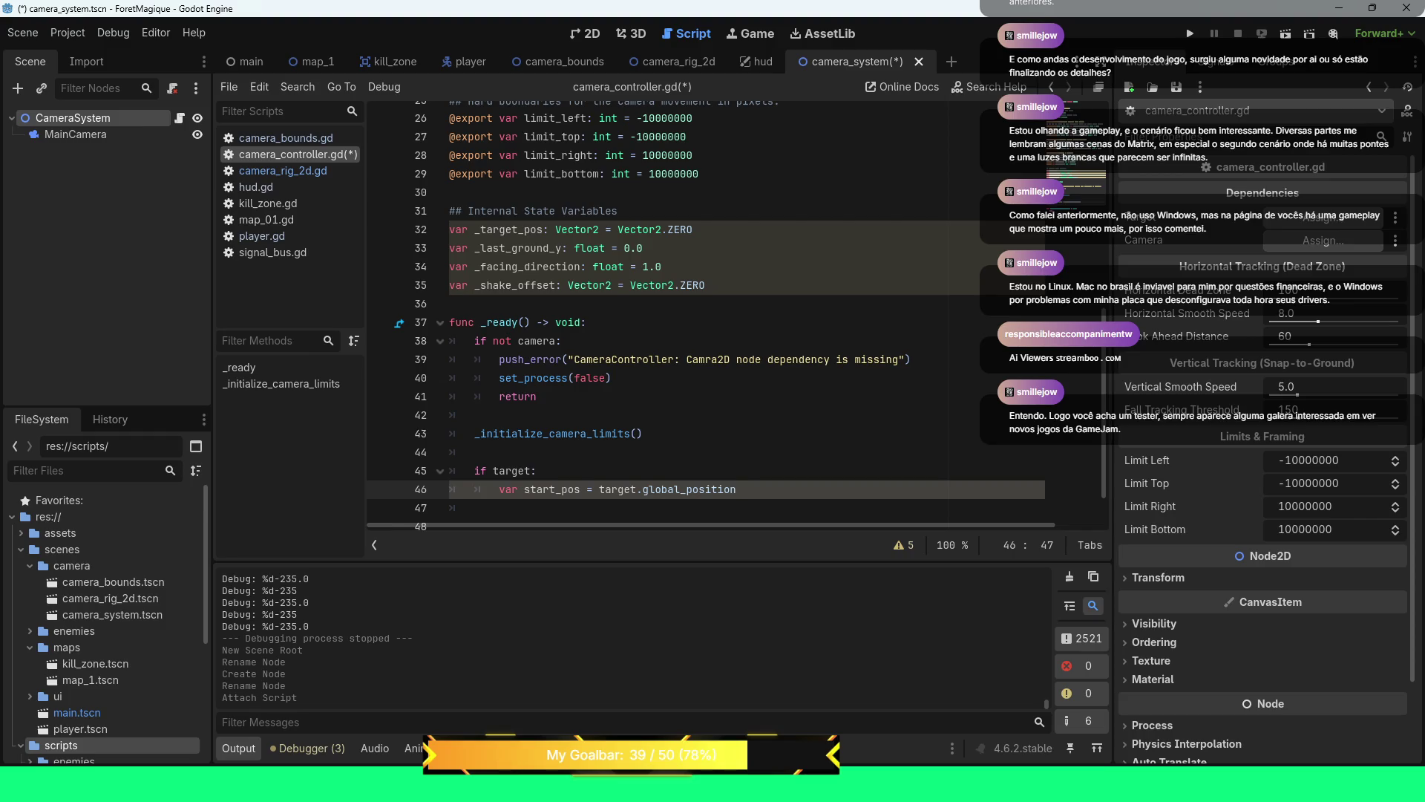
# Assign global_position = start_pos, _target_pos = start_pos and _last_ground_y = start_pos.y inside the block.
pyautogui.press('Return')
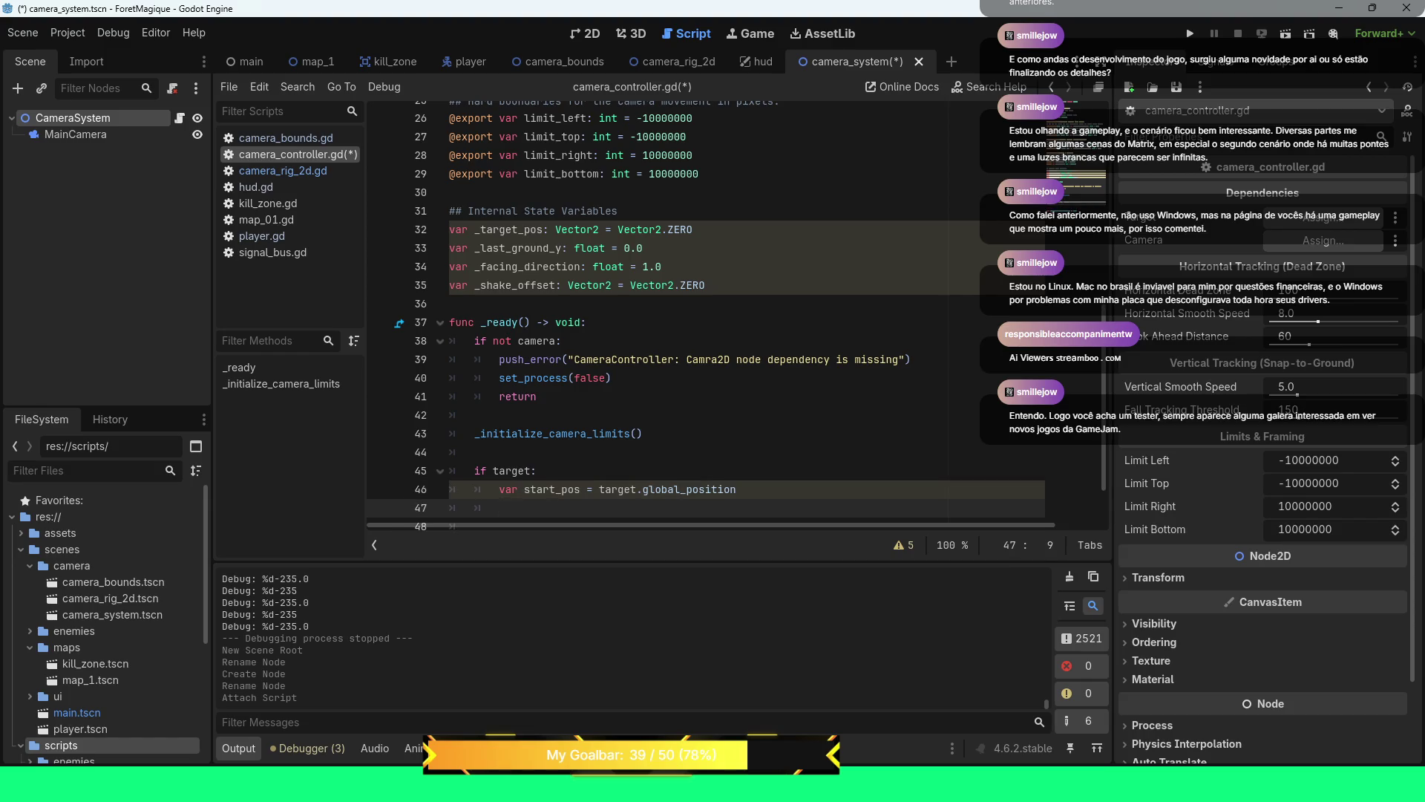
pyautogui.write('global_')
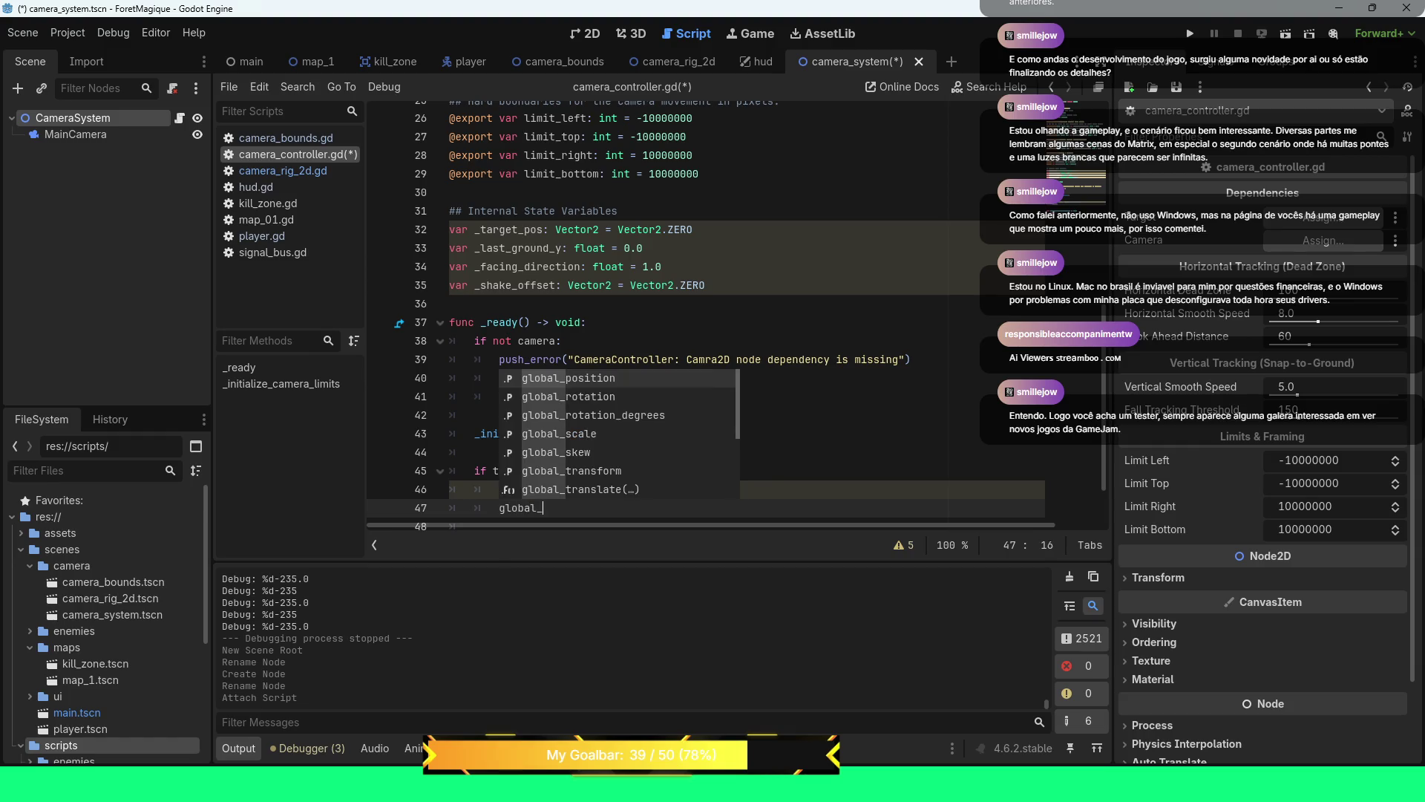
pyautogui.write('p')
pyautogui.press('Return')
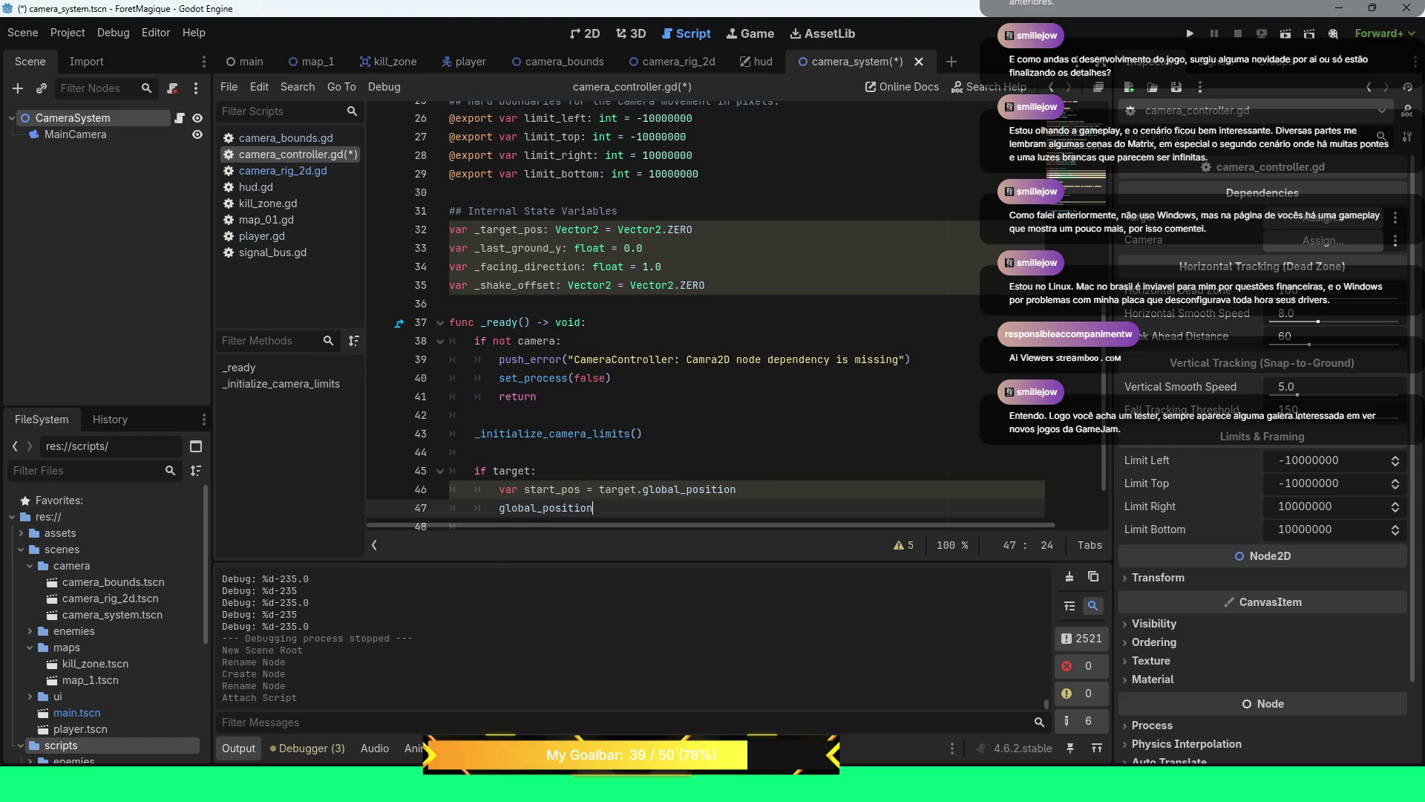
pyautogui.write('= start_pos')
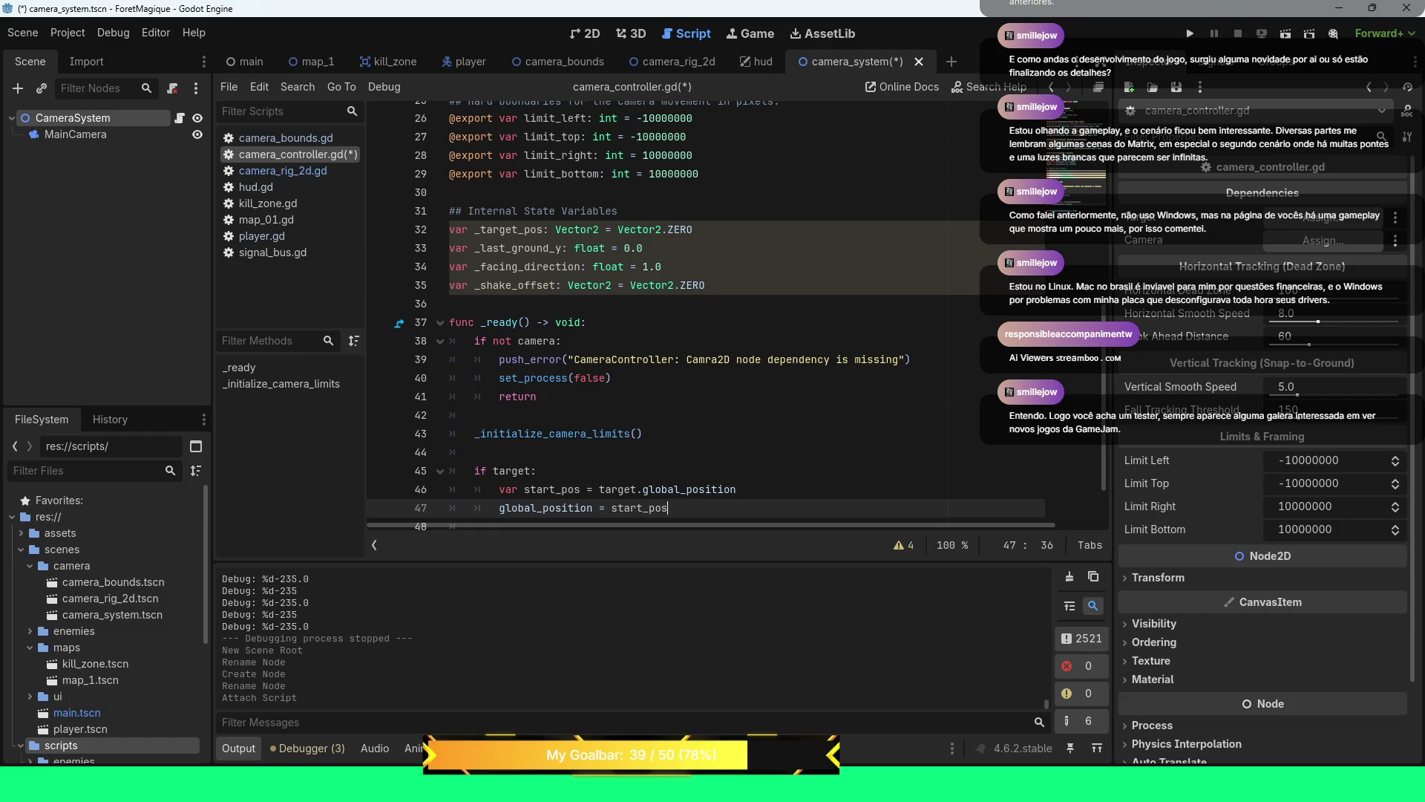
pyautogui.press('Return')
pyautogui.write('_target_pos ')
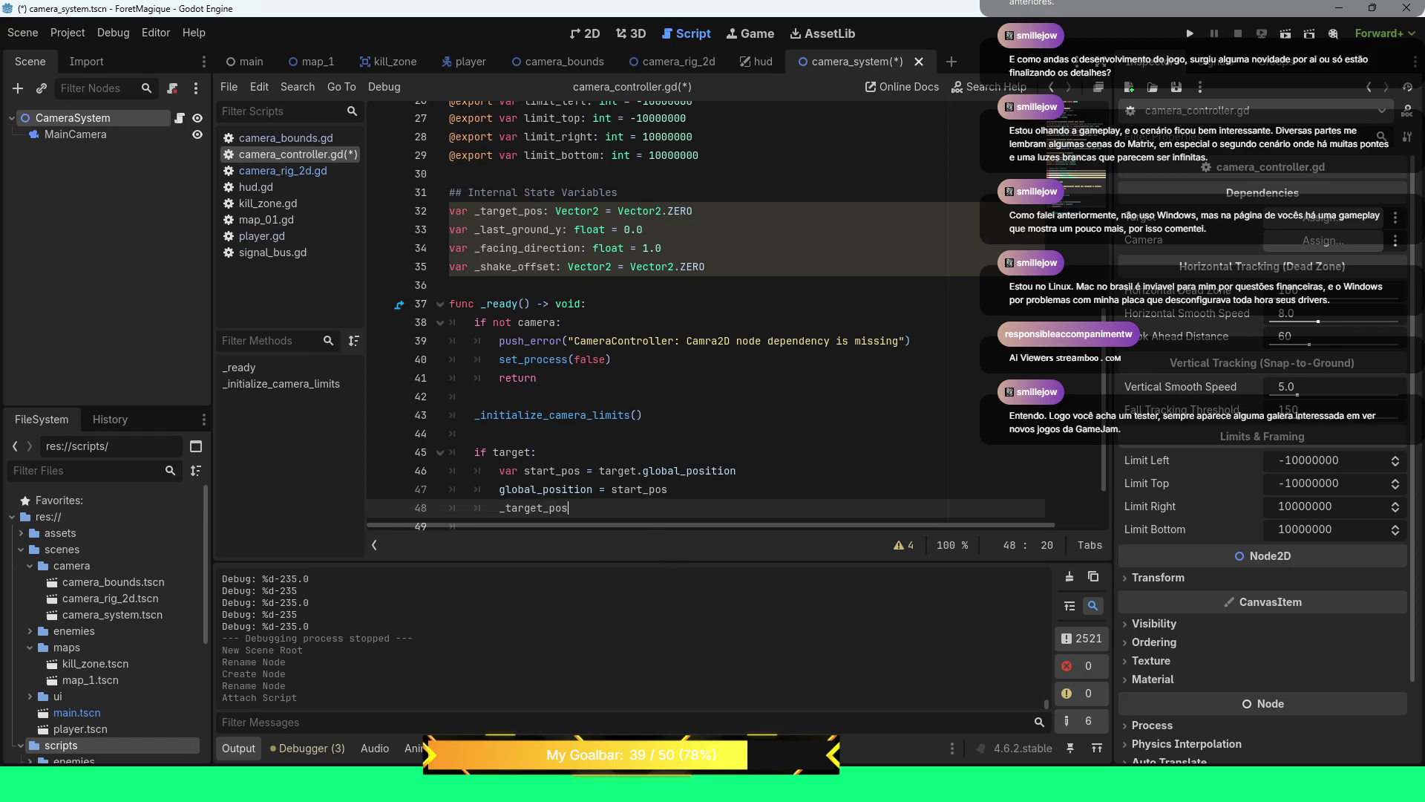
pyautogui.write('= start_pos')
pyautogui.press('Return')
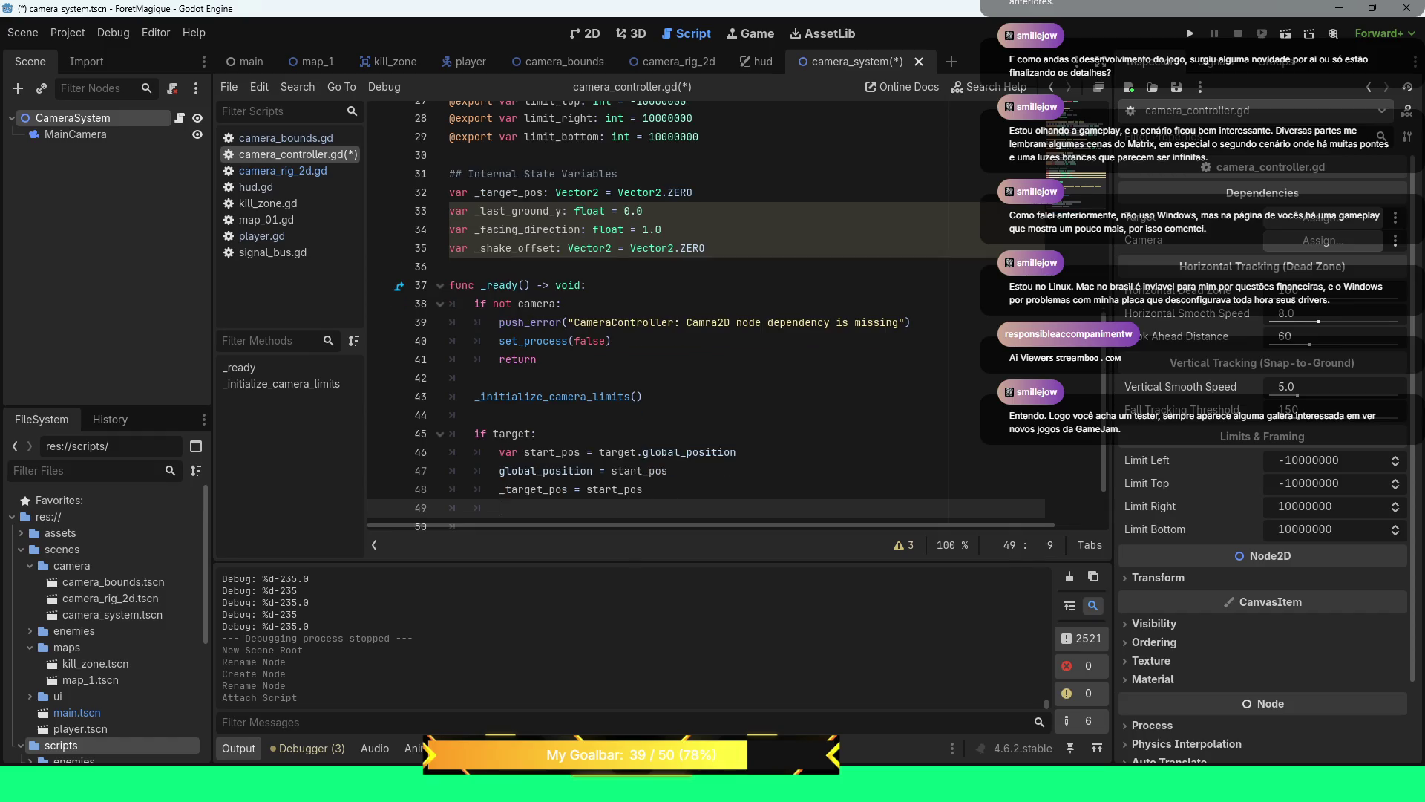
pyautogui.write('_last')
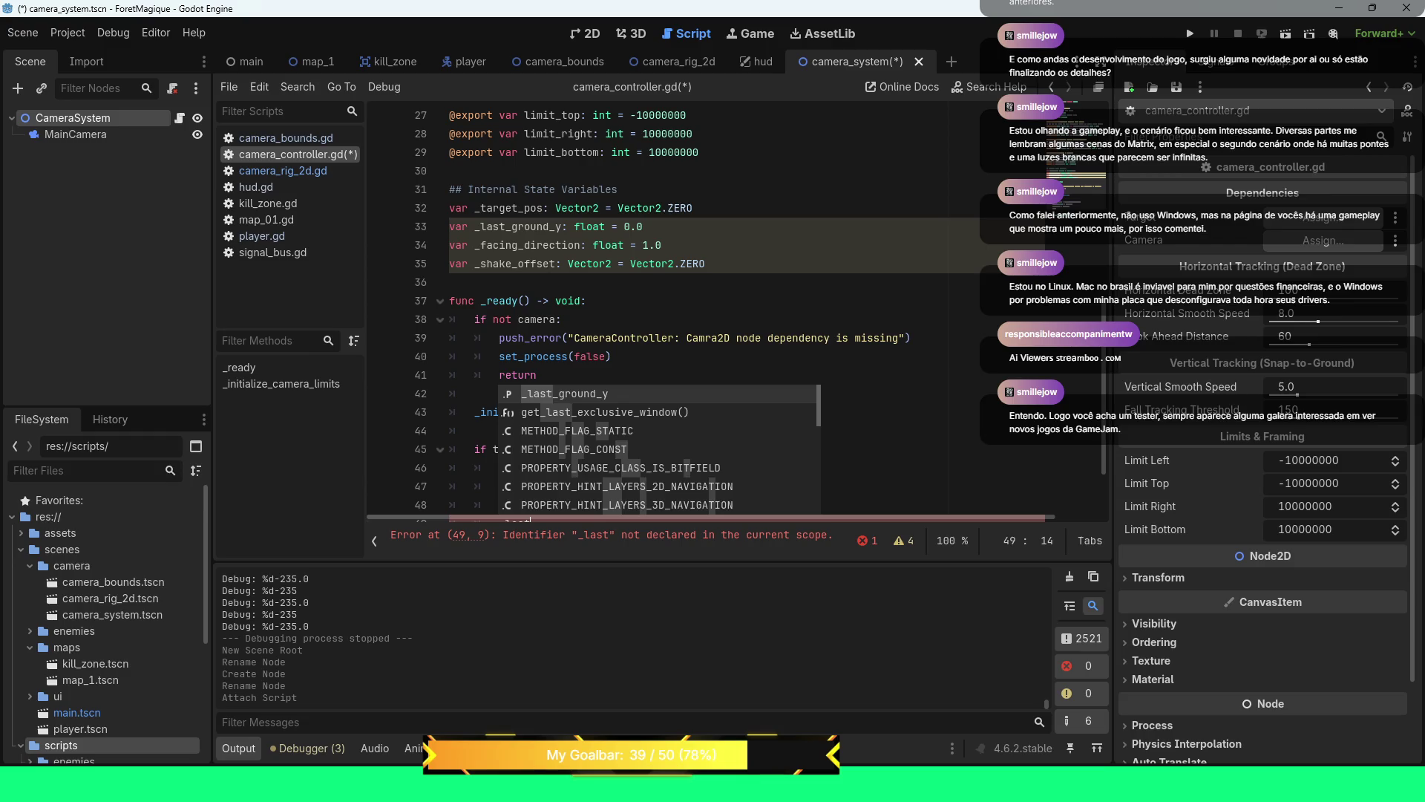
pyautogui.press('Return')
pyautogui.write('= ')
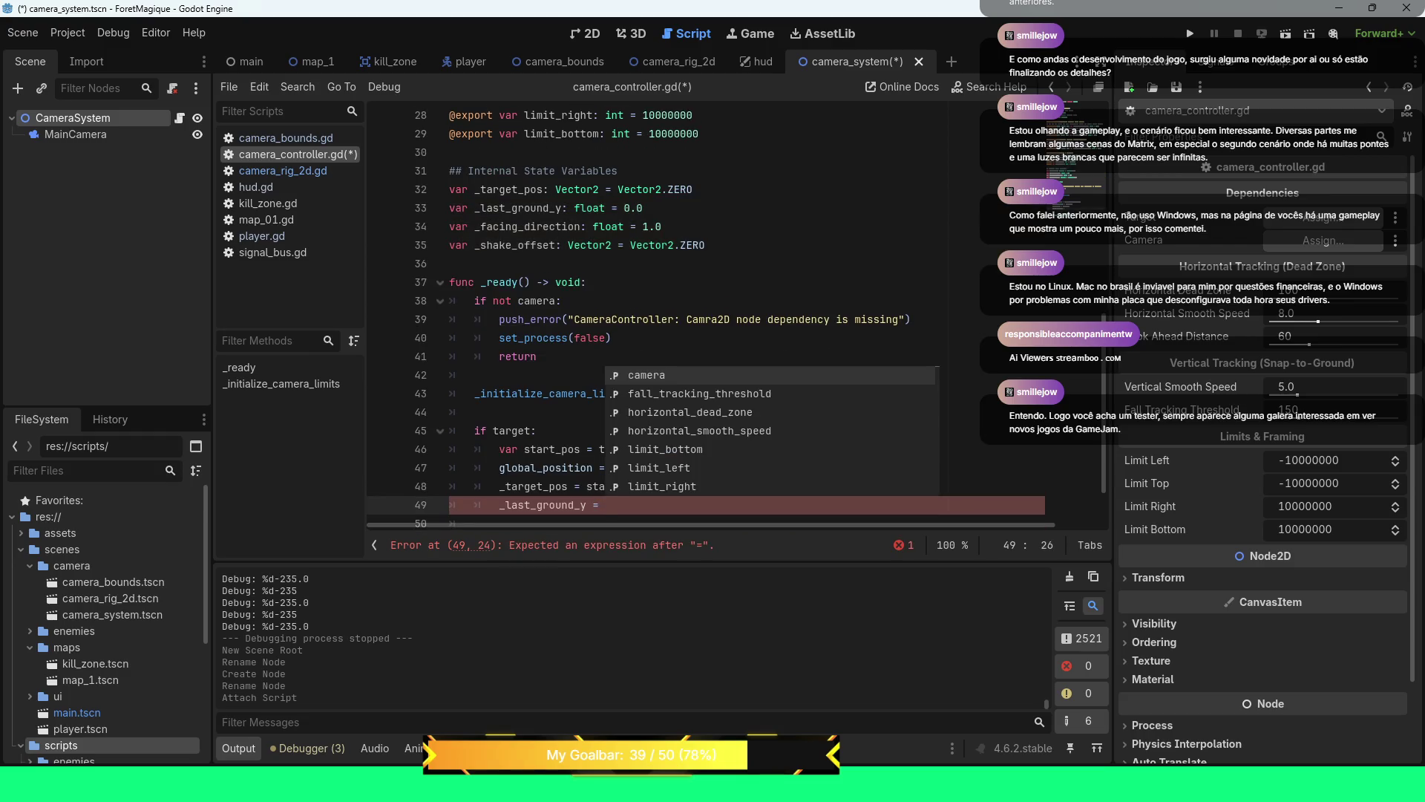
pyautogui.write('start_pos')
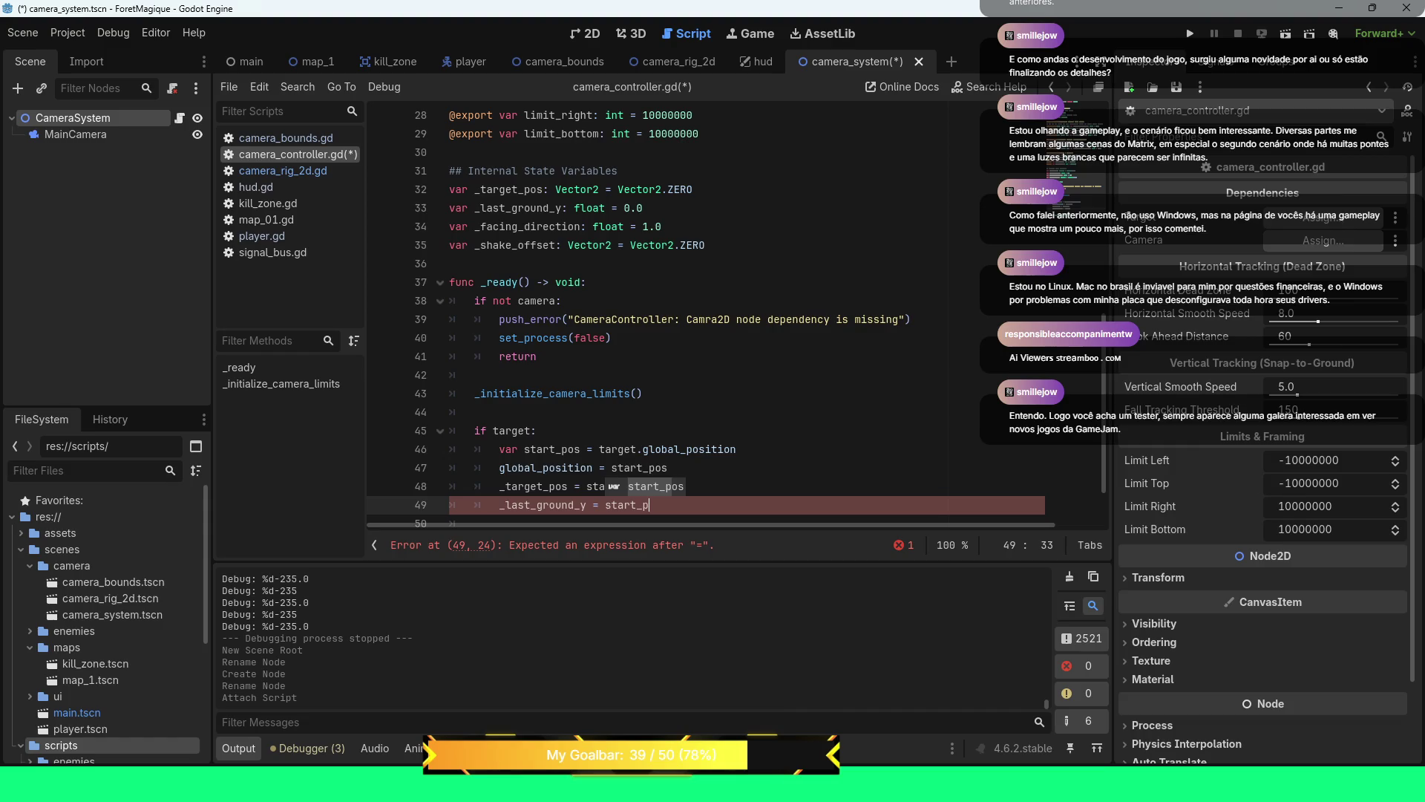
pyautogui.write('.y')
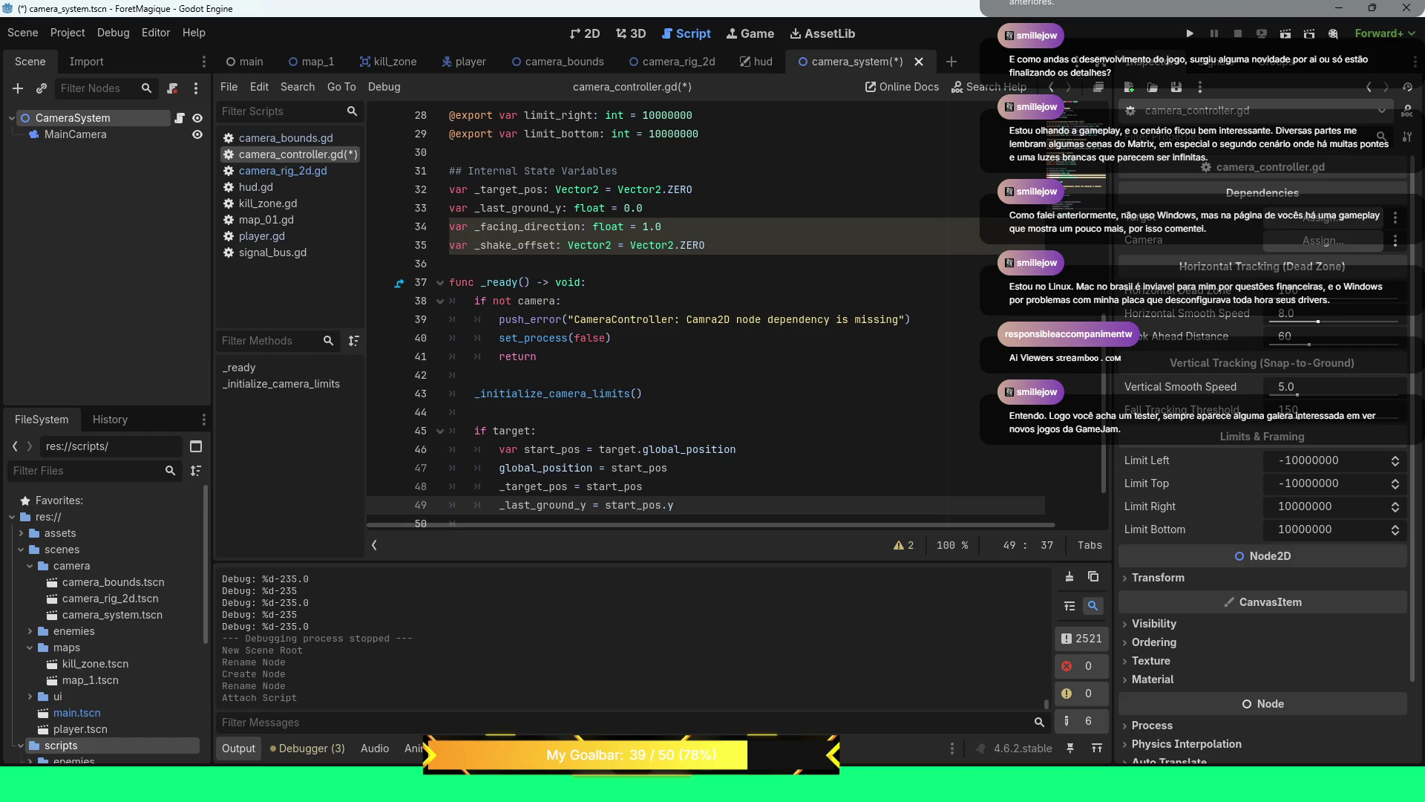
pyautogui.press('Down')
pyautogui.press('Down')
pyautogui.press('Down')
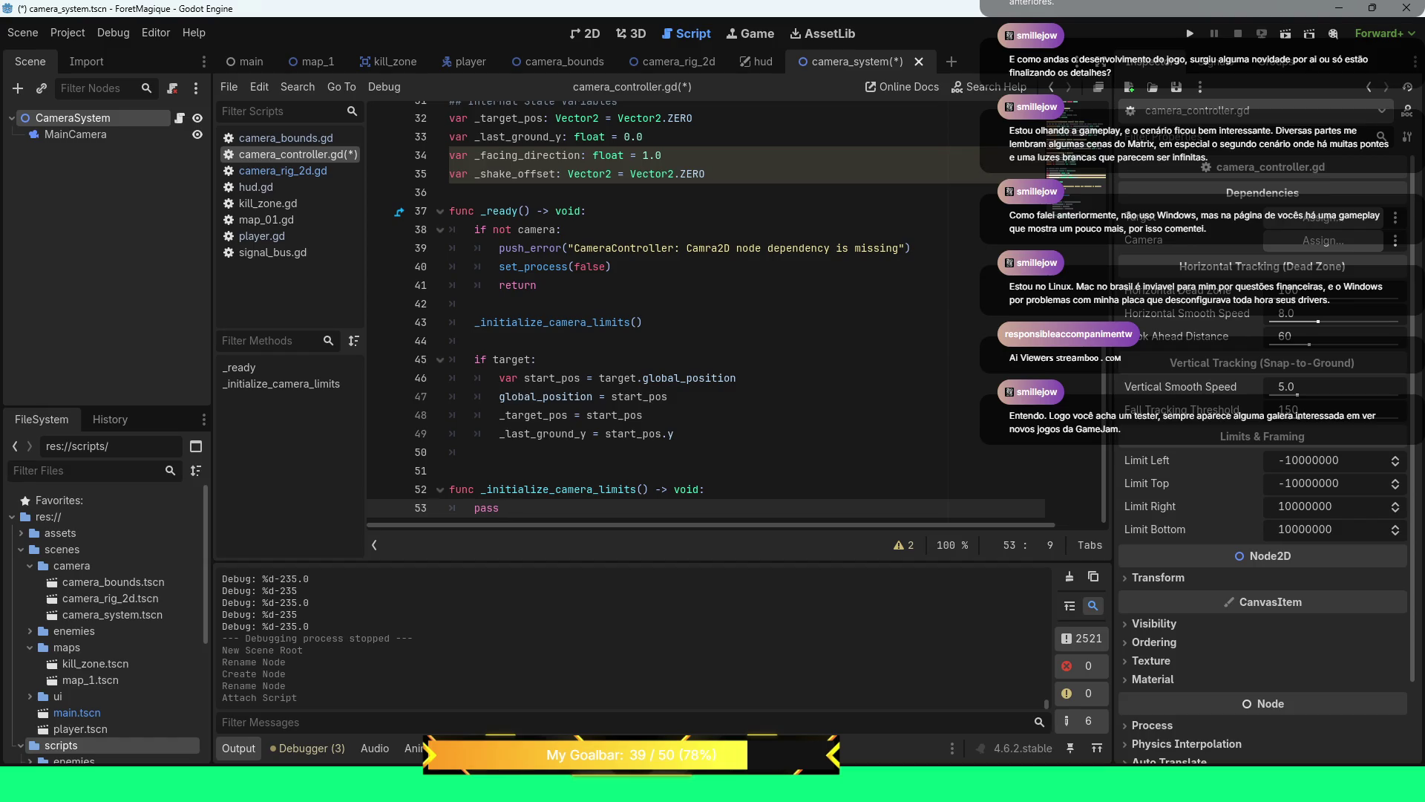
# Write func _apply_shake(offset: Vector2) -> void with a body assigning the offset to _shake_offset.
pyautogui.press('Return')
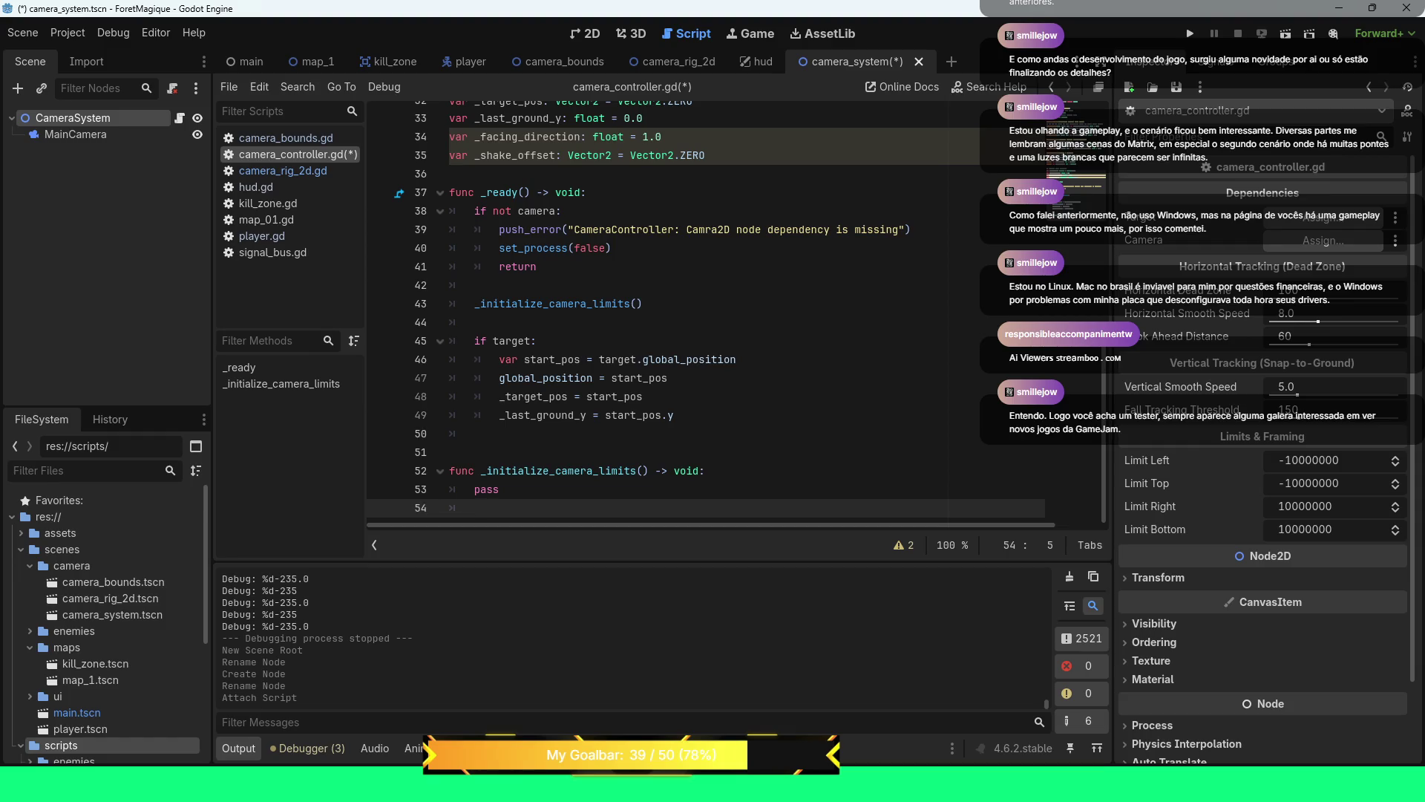
pyautogui.press('BackSpace')
pyautogui.press('Return')
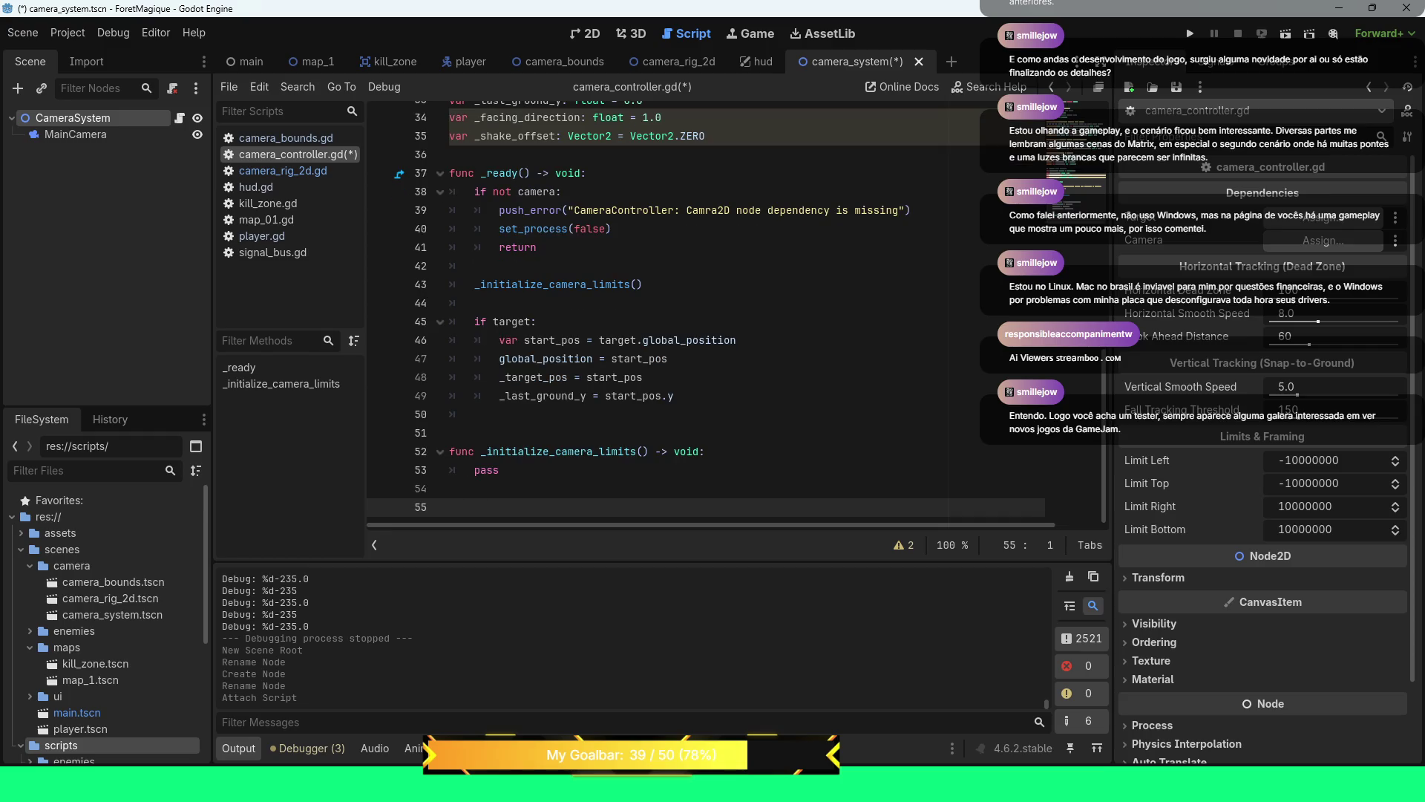
pyautogui.write('func')
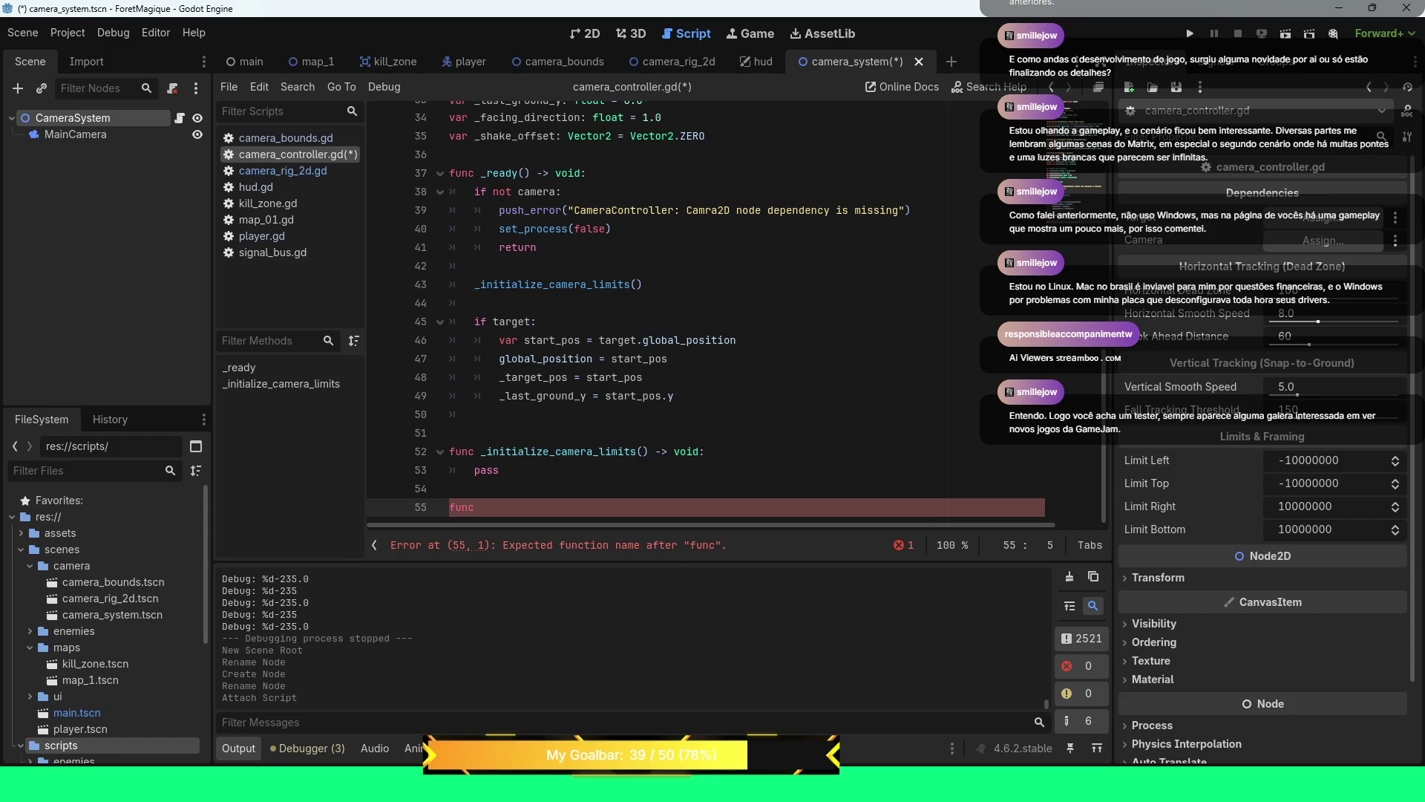
pyautogui.write('_apply_')
pyautogui.write('shake(')
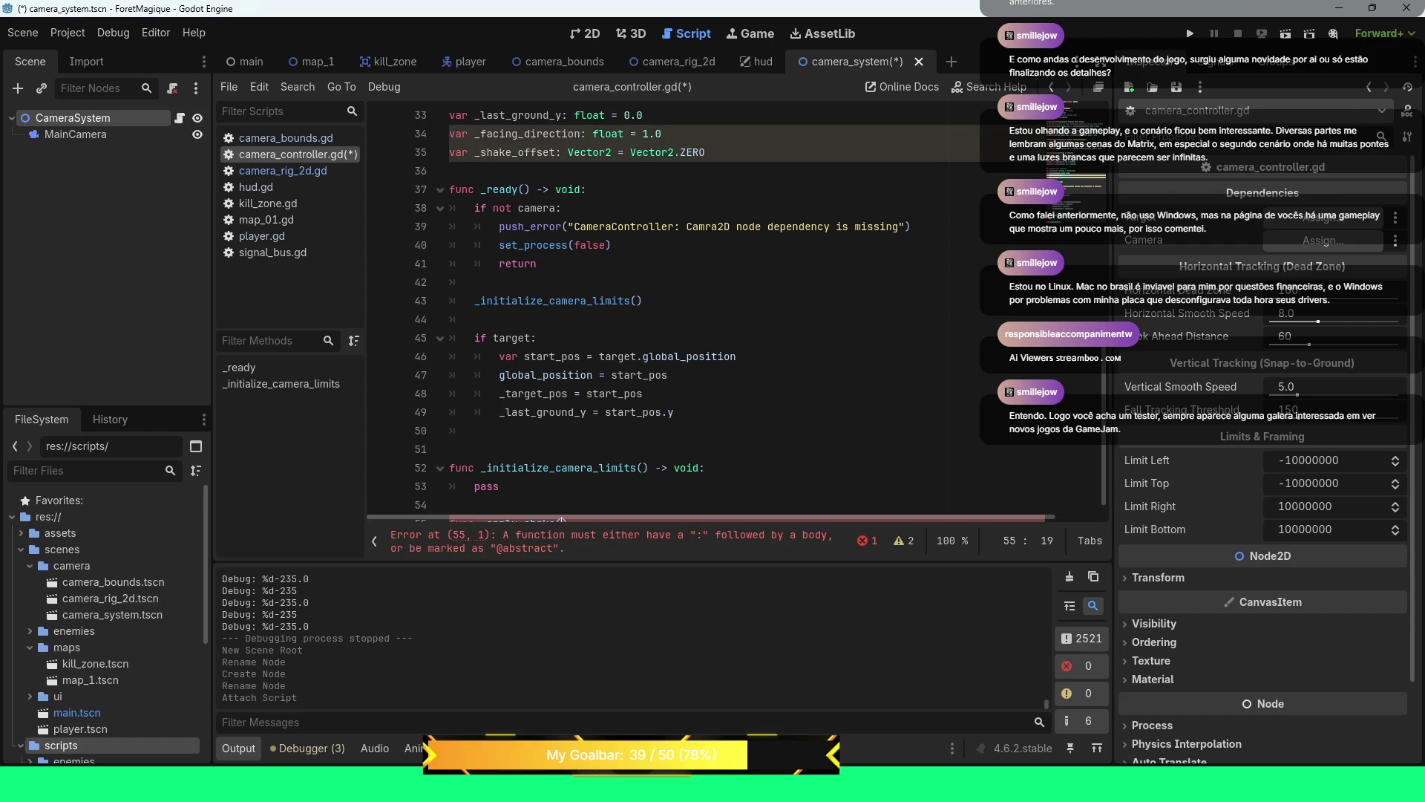
pyautogui.write('offset: Vector2) -')
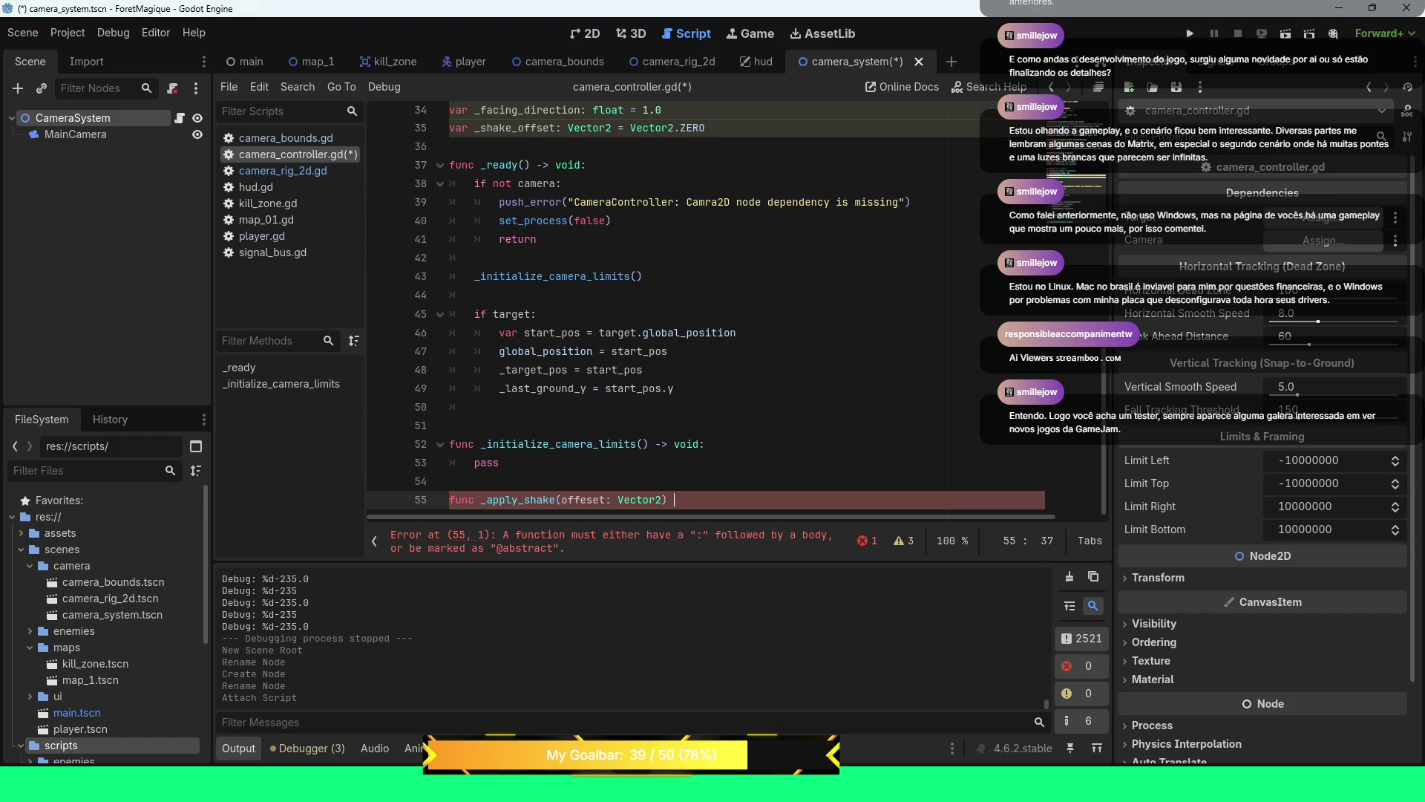
pyautogui.write('> void:')
pyautogui.press('Return')
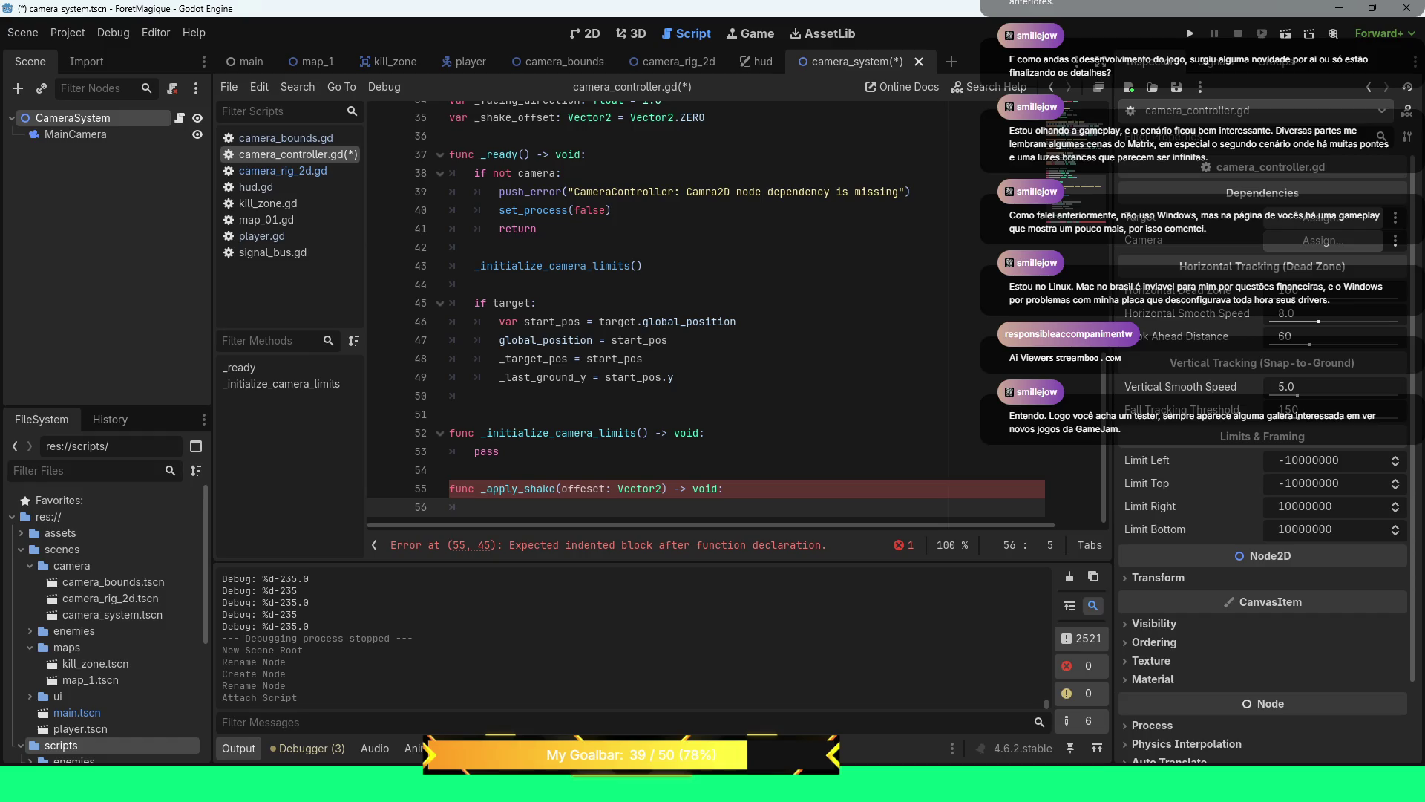
pyautogui.write('_sha')
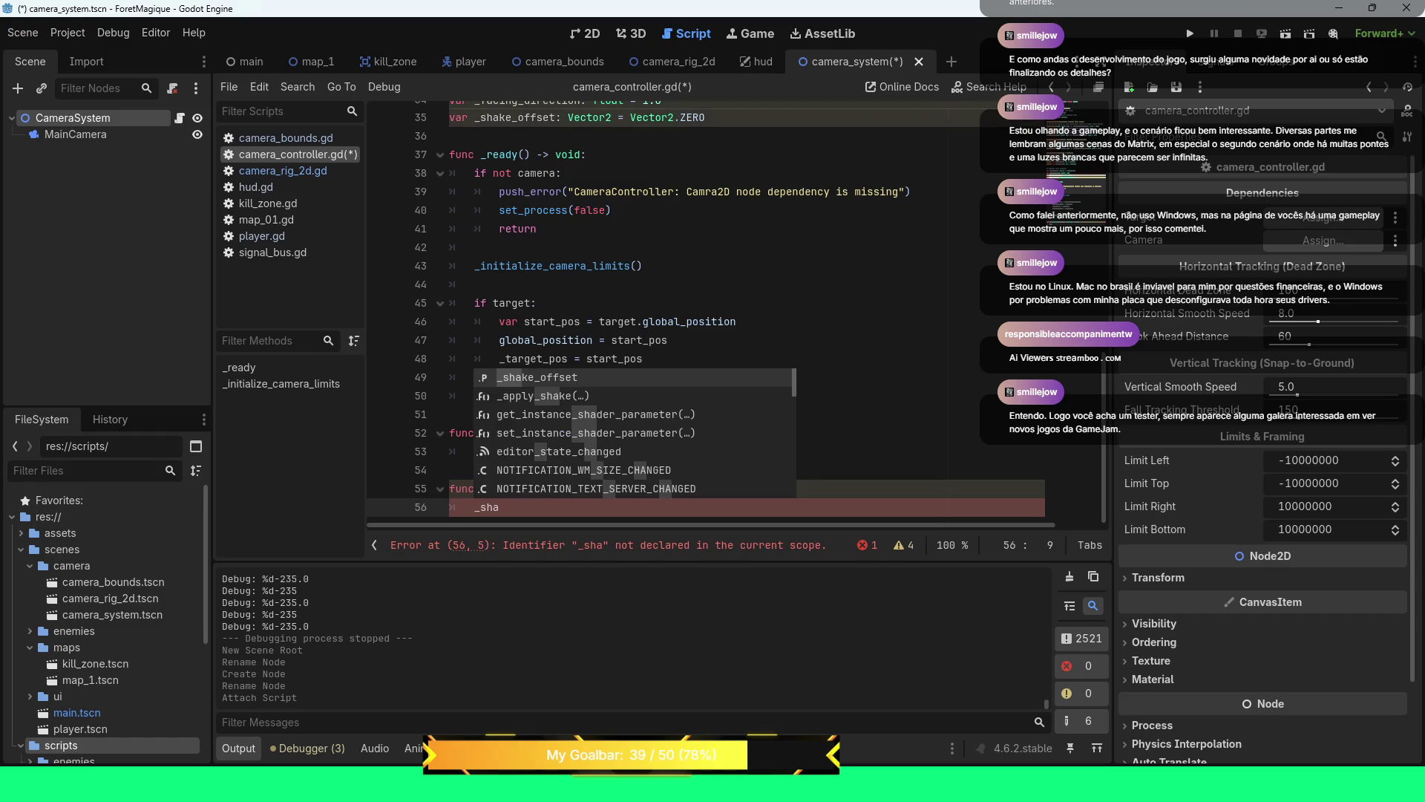
pyautogui.press('Return')
pyautogui.write('= offeset')
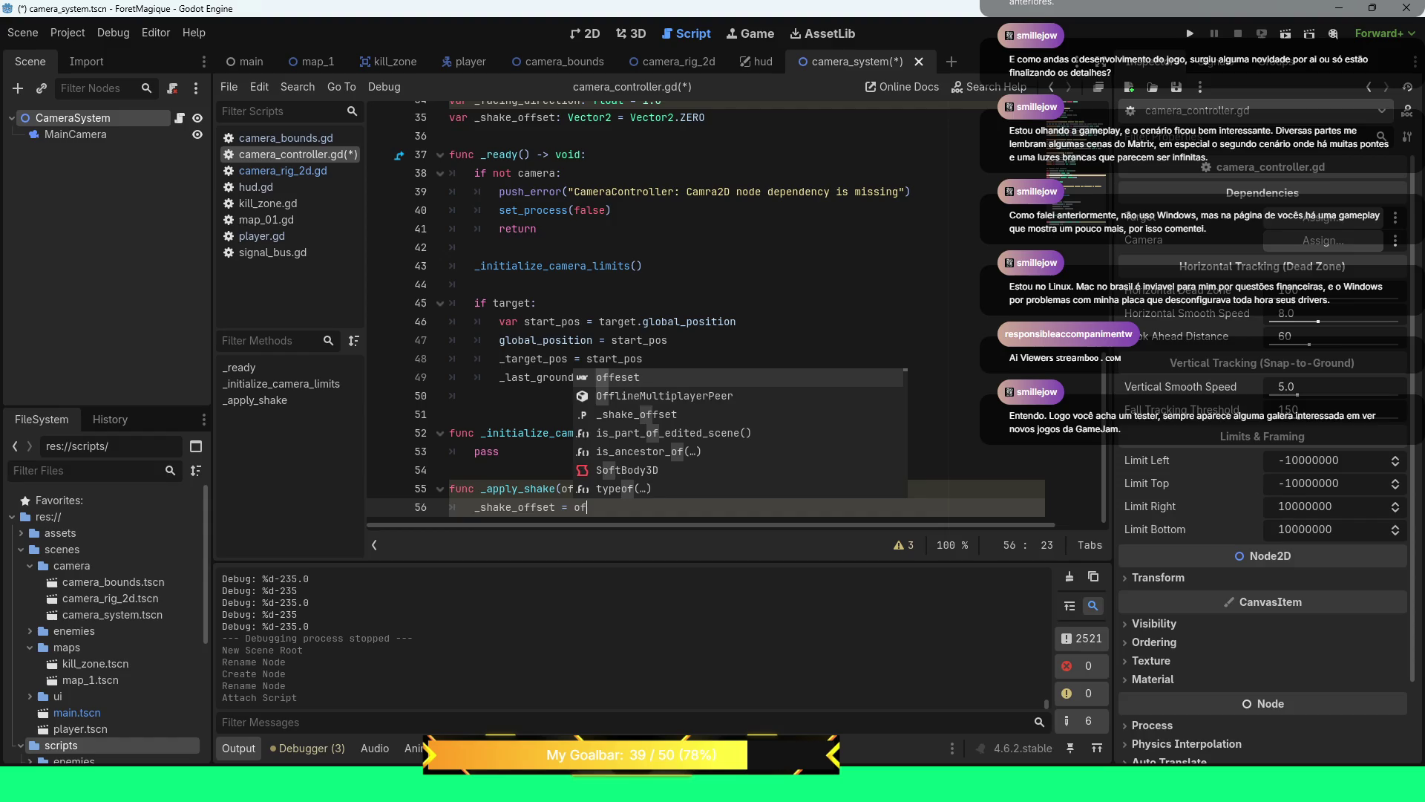
pyautogui.press('Up')
pyautogui.press('Up')
pyautogui.press('Up')
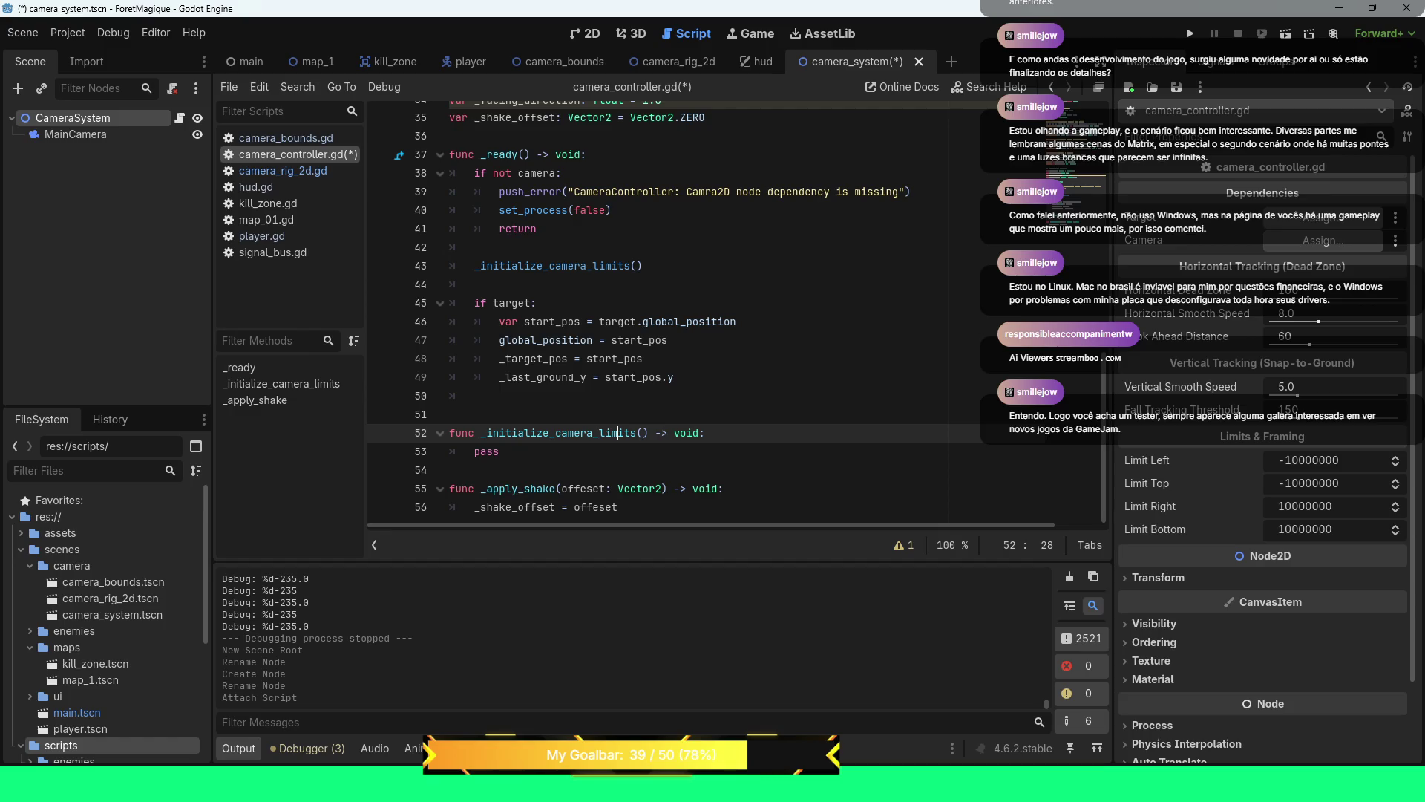
pyautogui.click(499, 451)
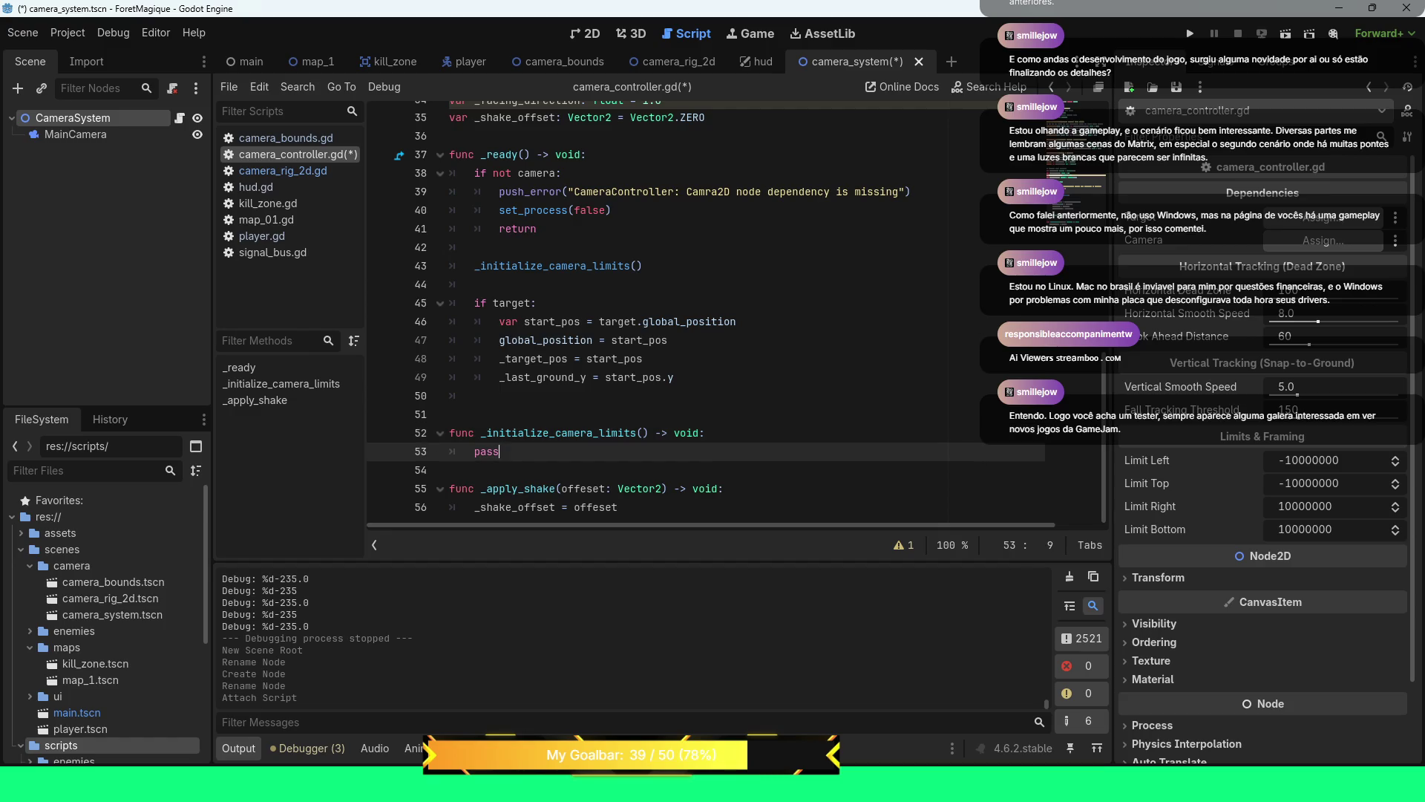
# Replace pass with camera.limit_left = limit_left and camera.limit_top = limit_top.
pyautogui.press('BackSpace')
pyautogui.press('BackSpace')
pyautogui.press('BackSpace')
pyautogui.write('ca')
pyautogui.press('Return')
pyautogui.write('.limi')
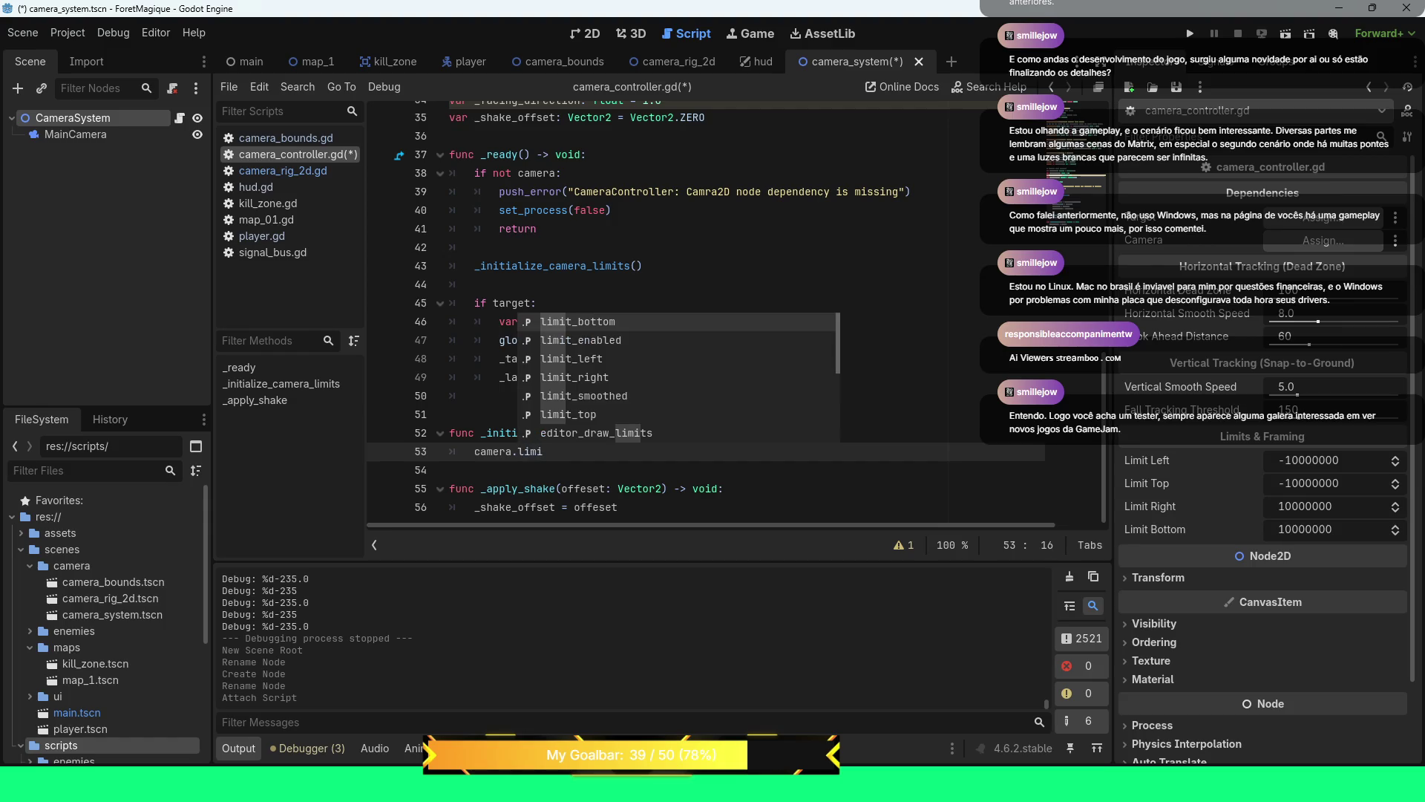
pyautogui.write('t_l')
pyautogui.write('eft ')
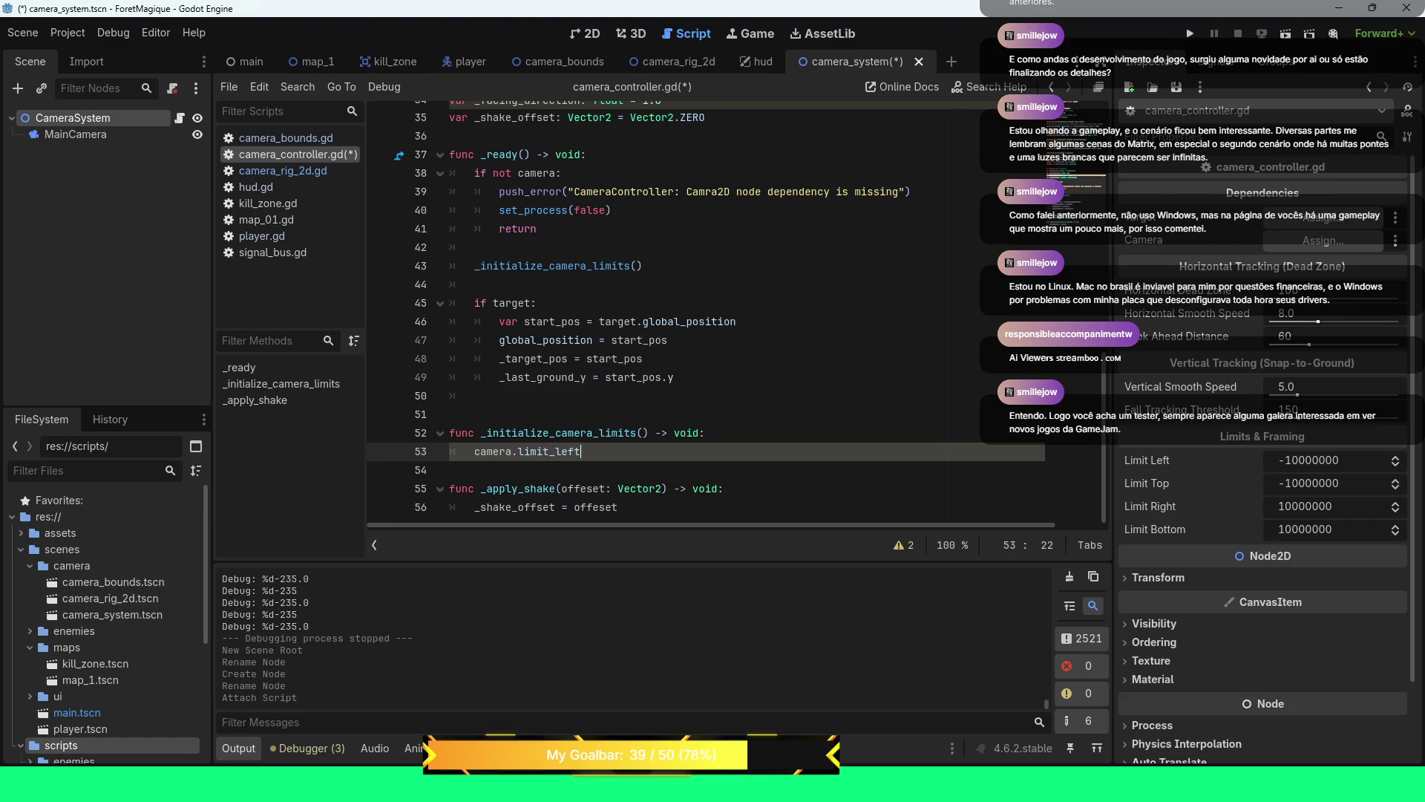
pyautogui.write('= limi')
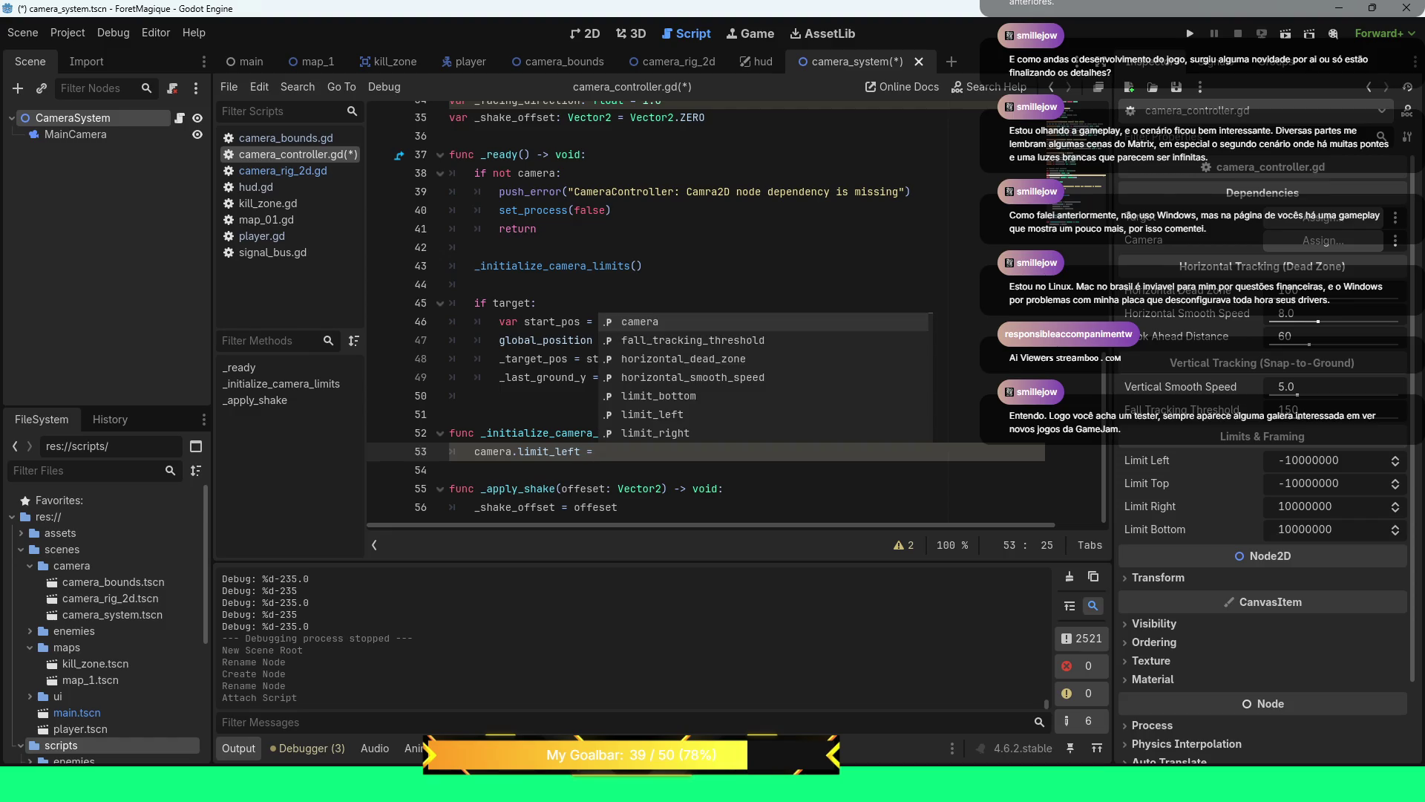
pyautogui.write('t_left')
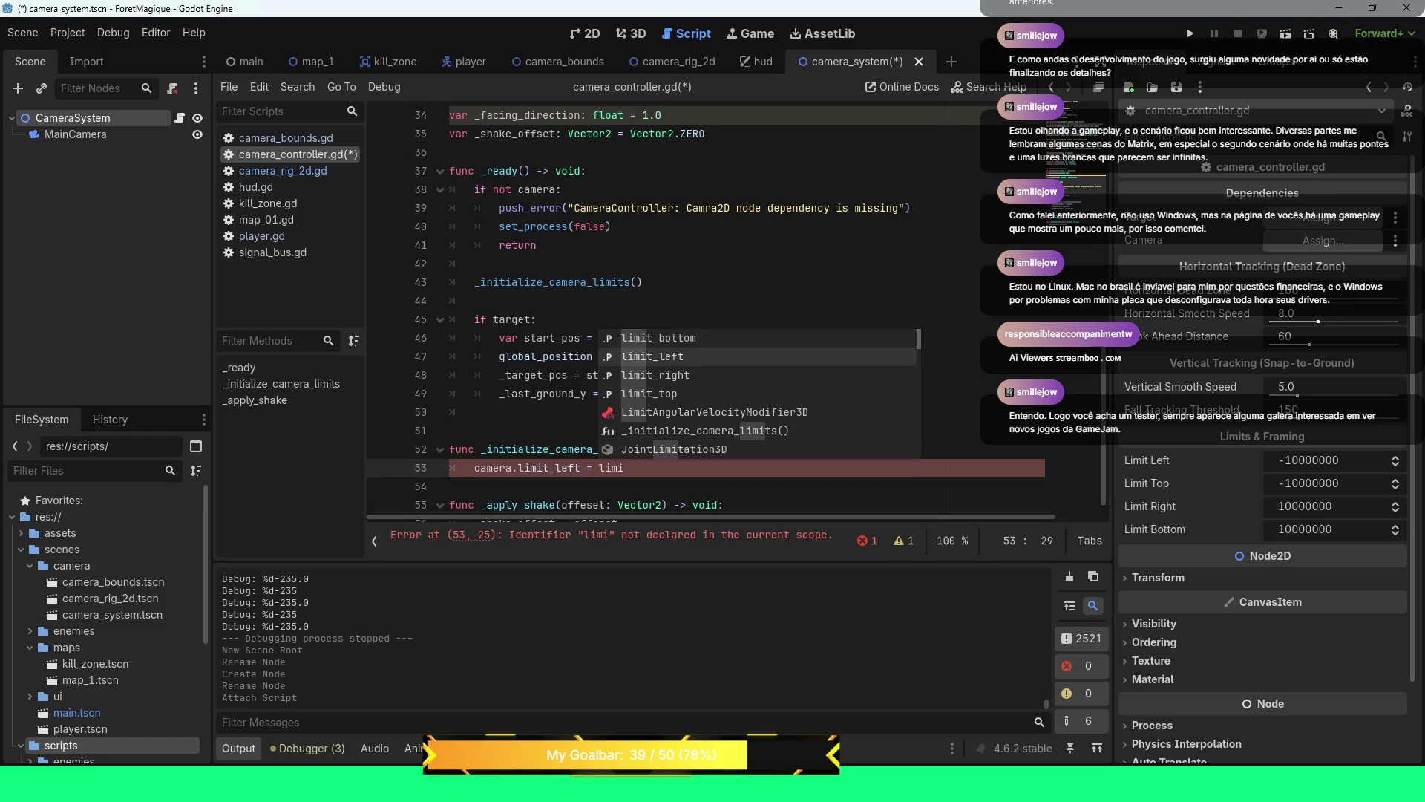
pyautogui.press('Return')
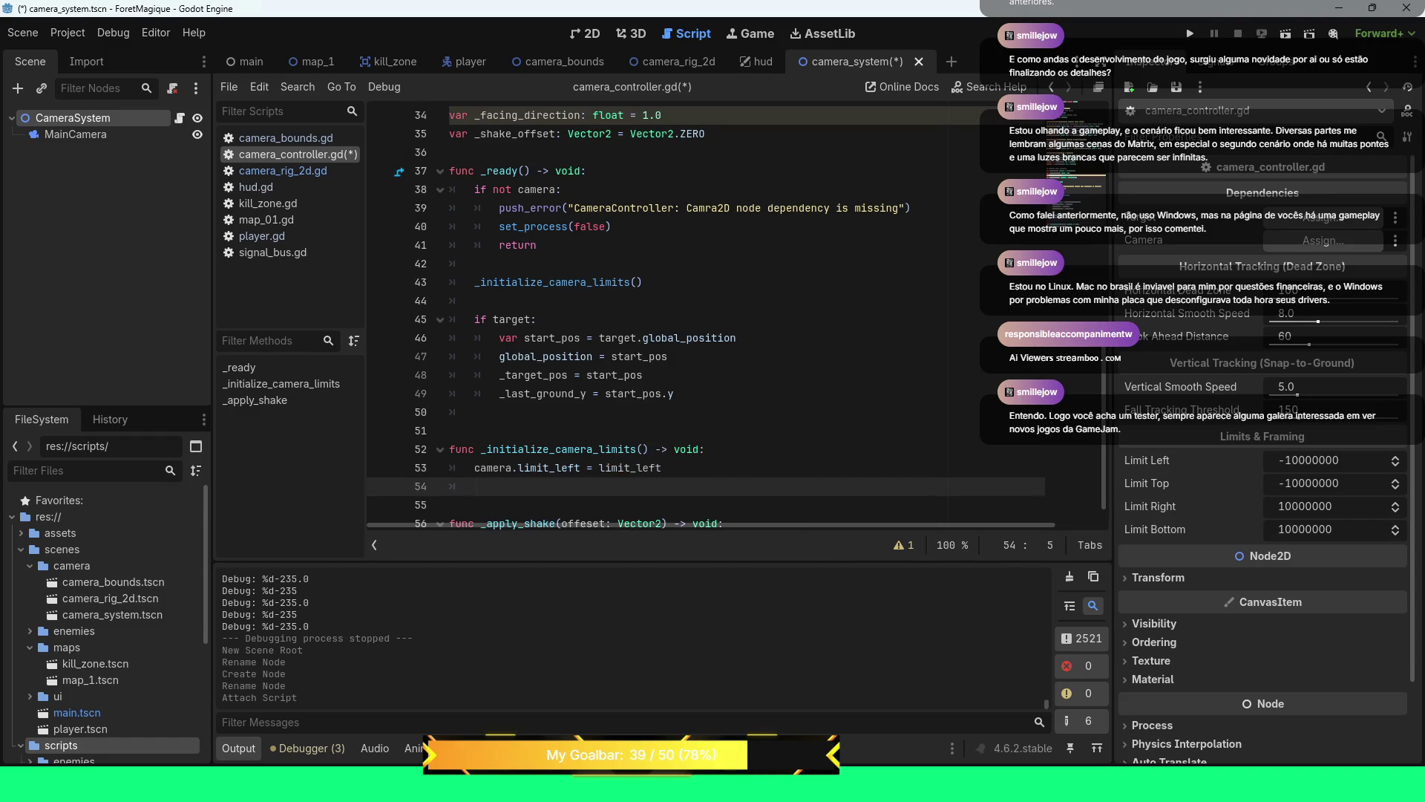
pyautogui.write('camera.')
pyautogui.write('limit')
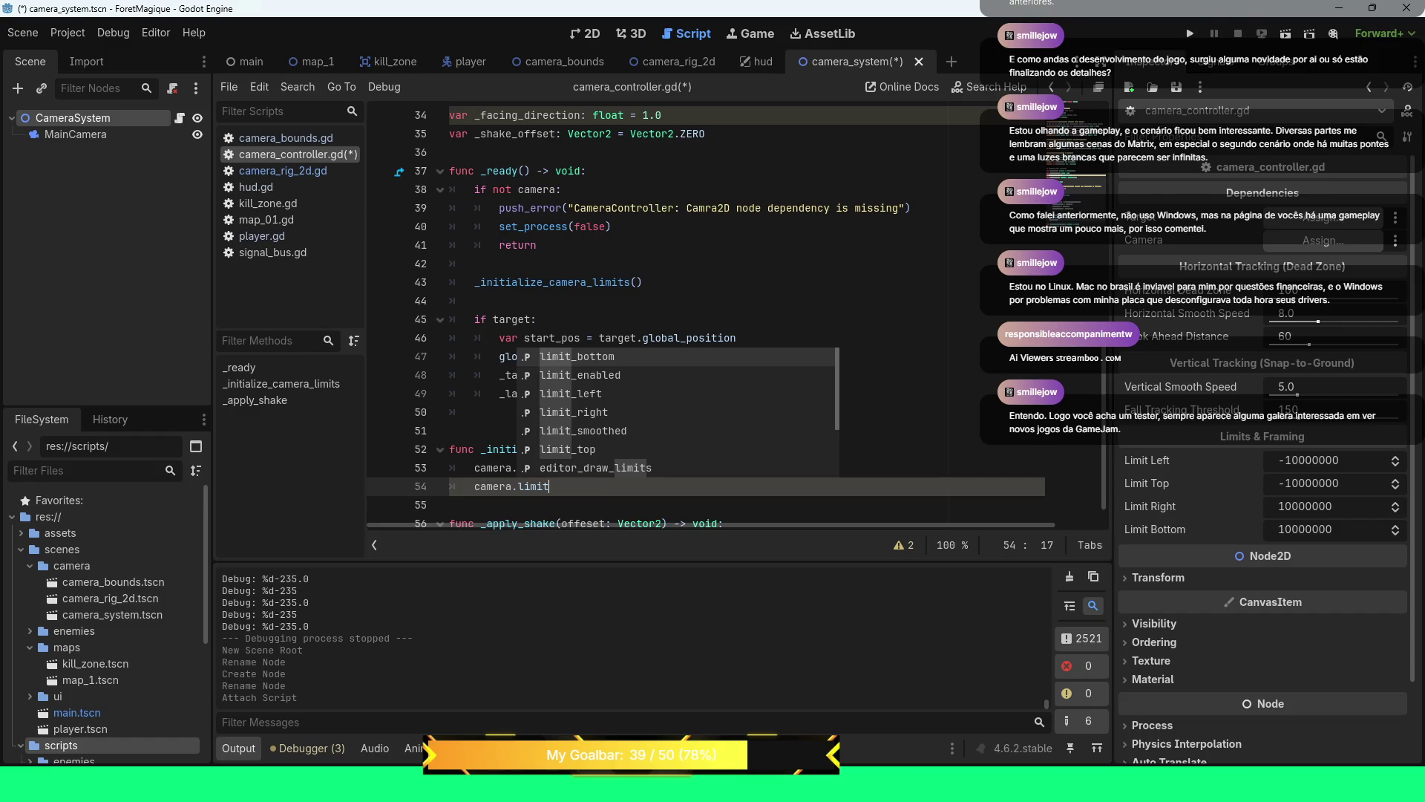
pyautogui.write('_t')
pyautogui.press('Return')
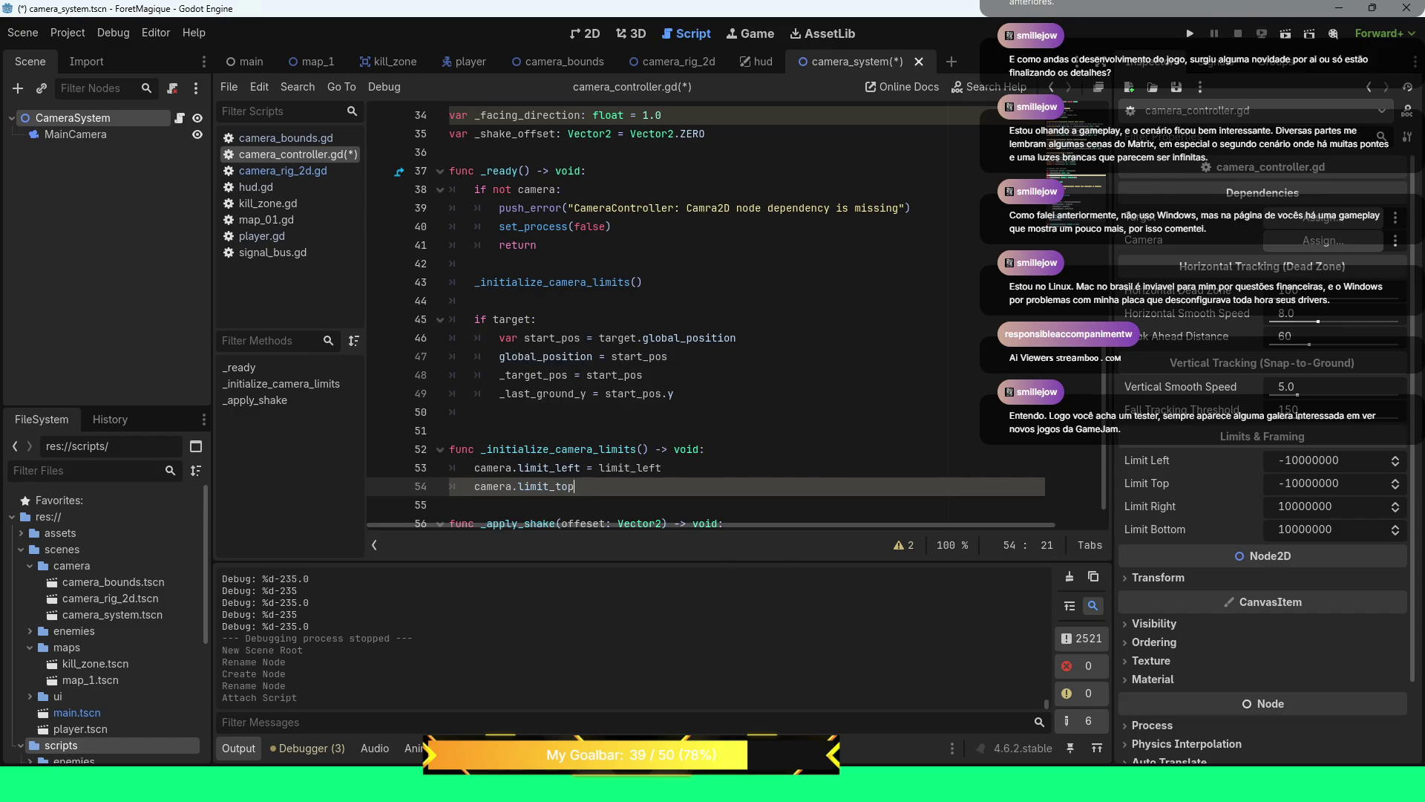
pyautogui.write('li')
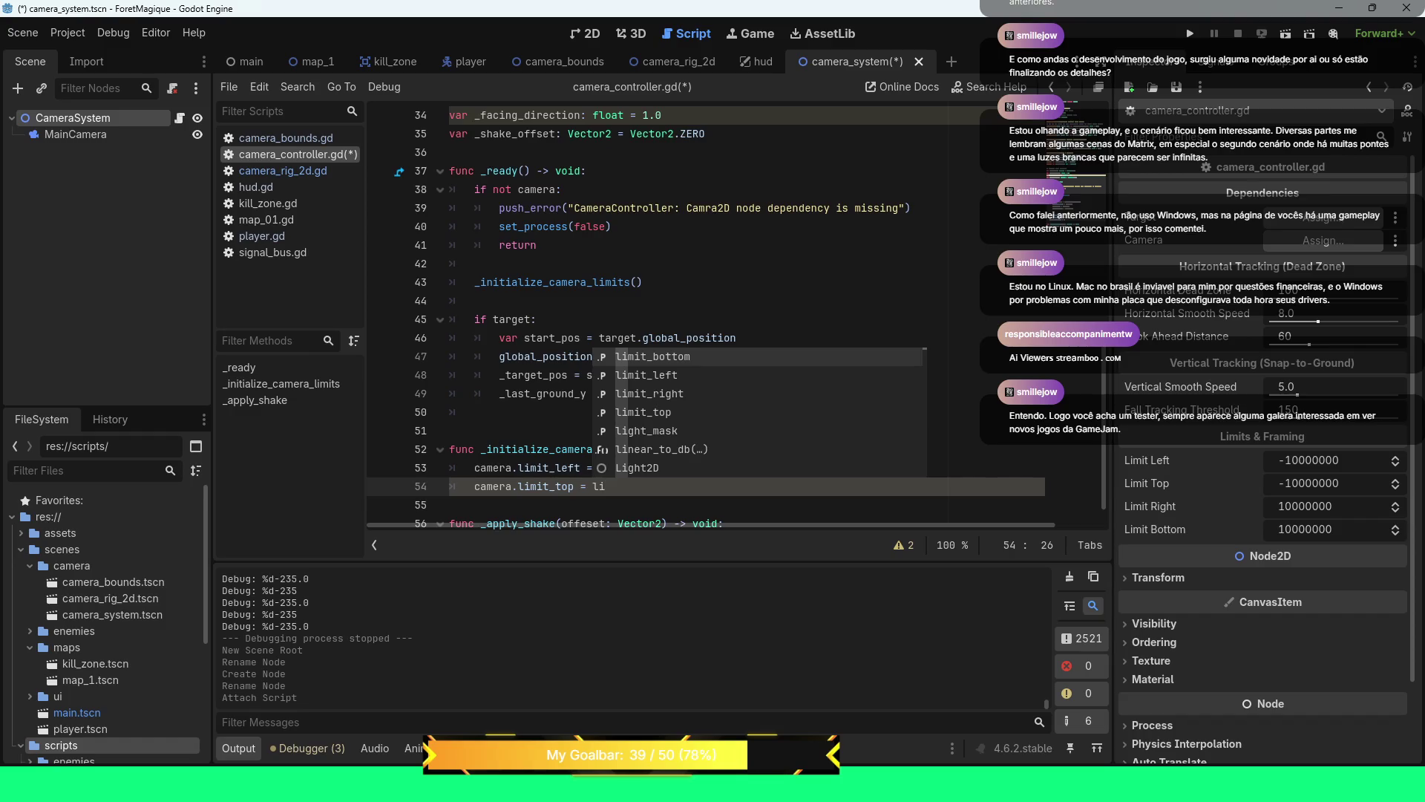
pyautogui.press('Down')
pyautogui.press('Down')
pyautogui.press('Down')
pyautogui.press('Return')
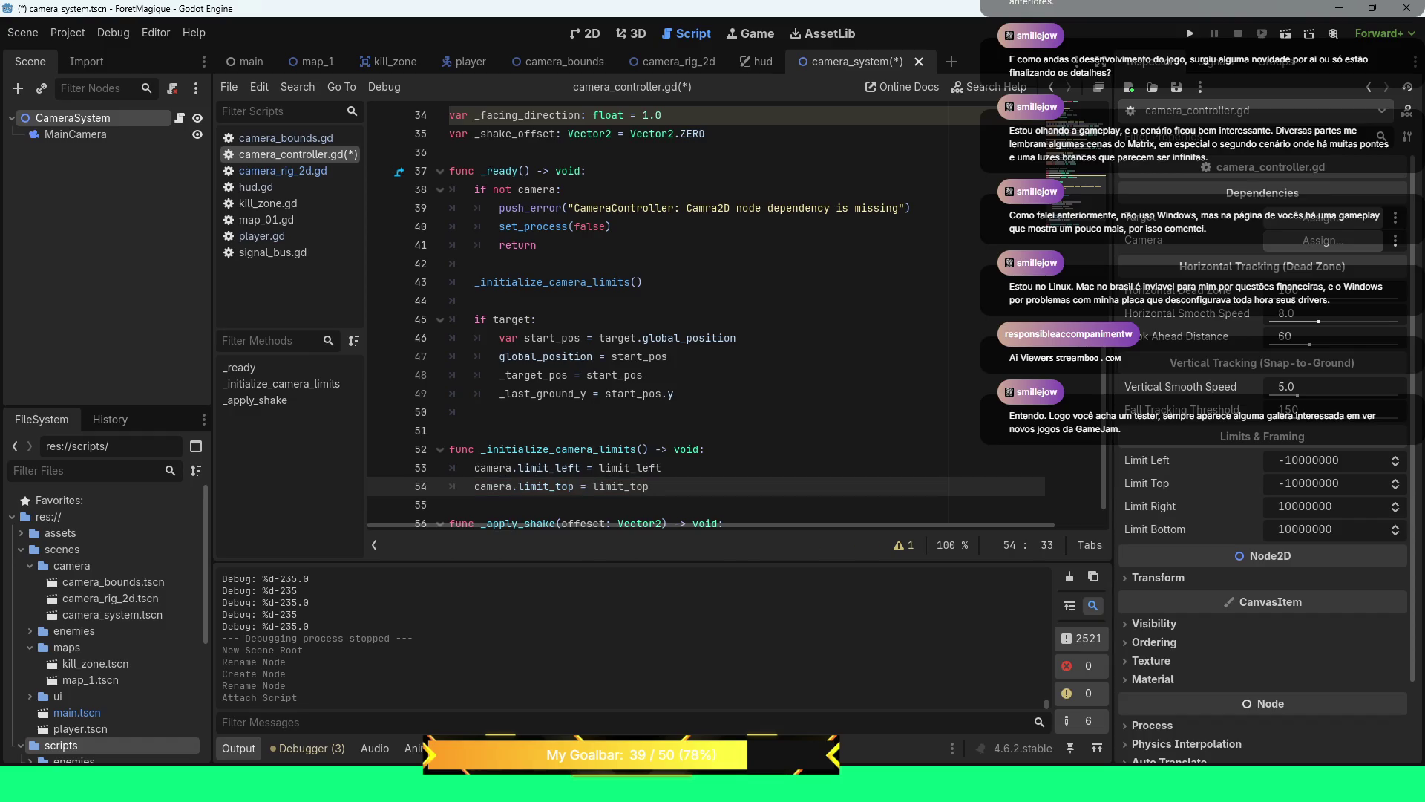
# Add camera.limit_right = limit_right and camera.limit_bottom = limit_bottom lines.
pyautogui.press('Return')
pyautogui.write('camera.')
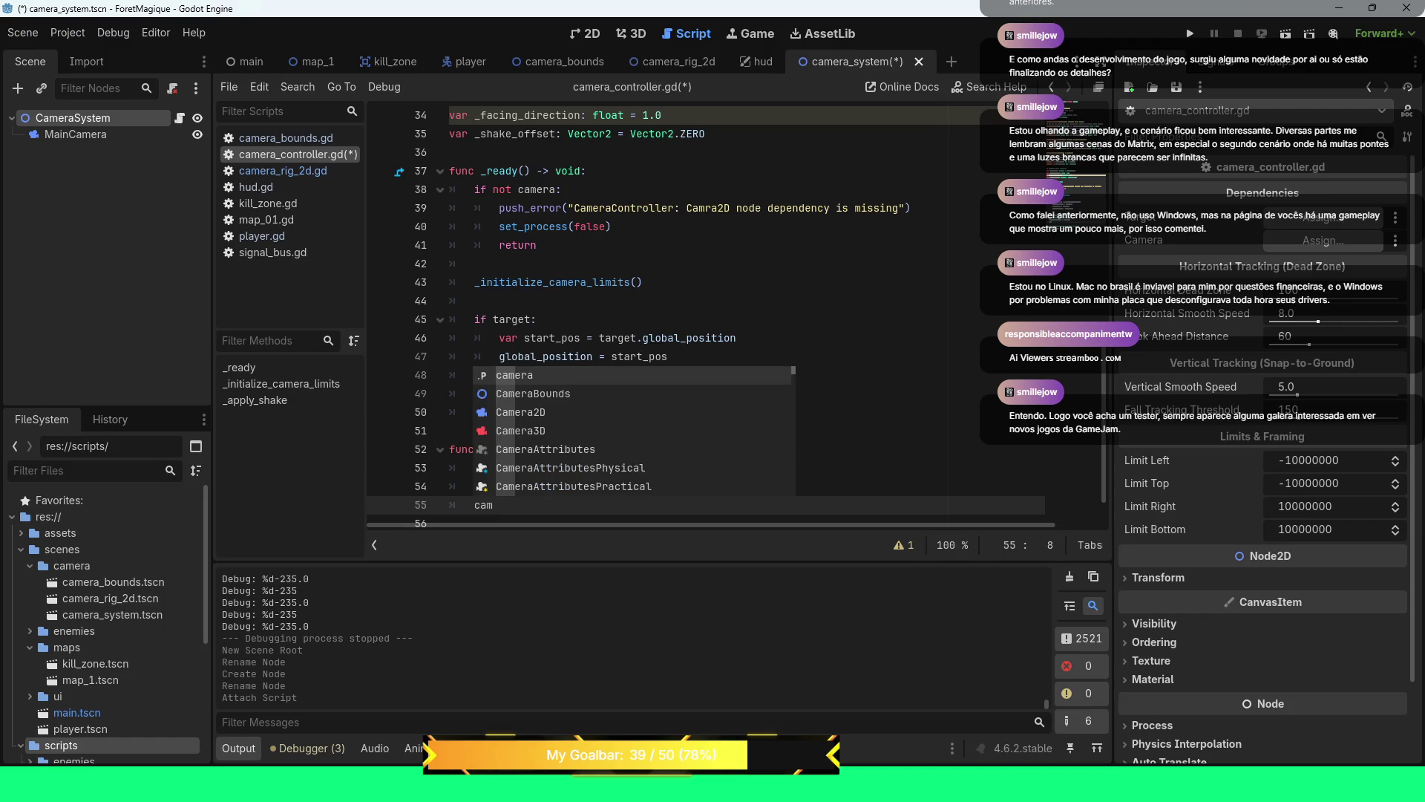
pyautogui.write('limit')
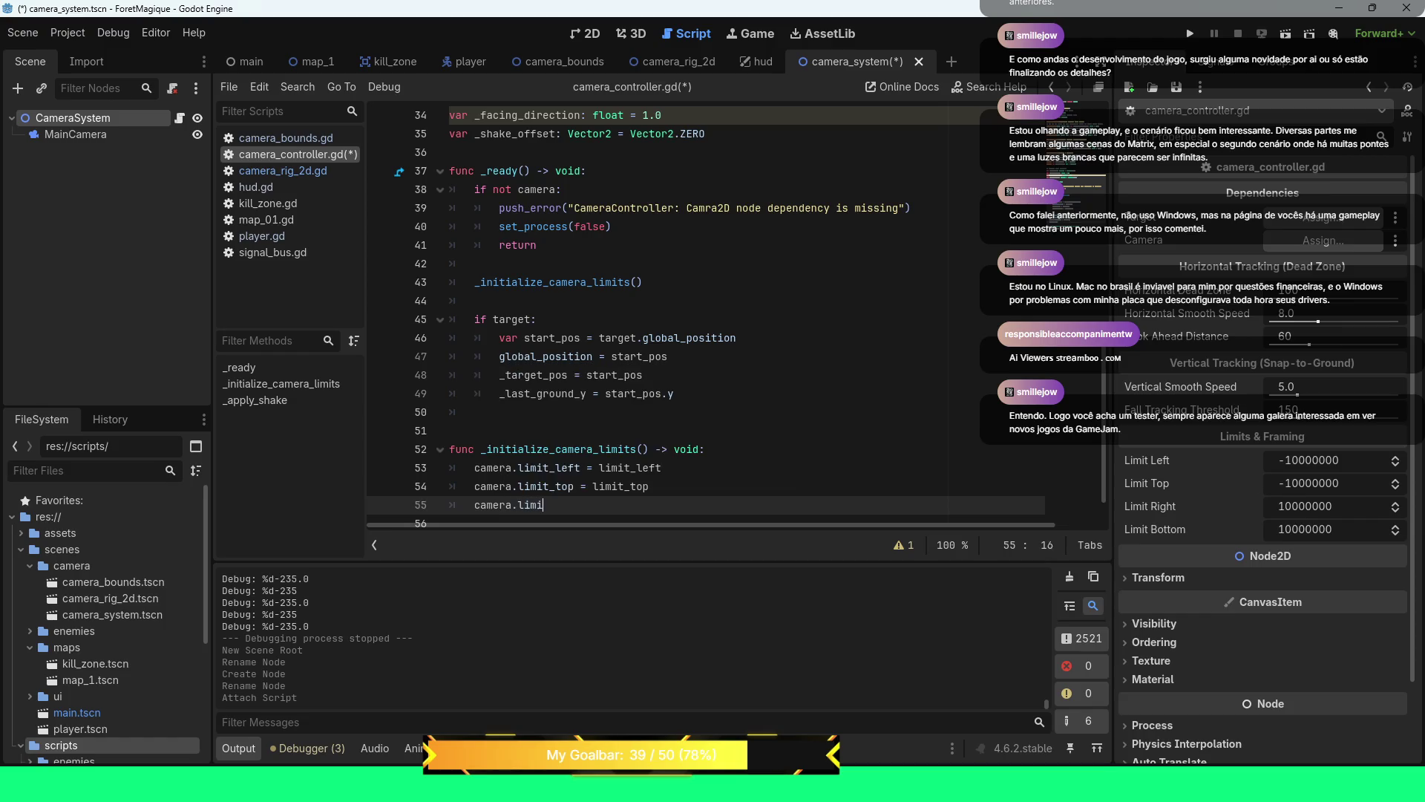
pyautogui.press('Down')
pyautogui.press('Down')
pyautogui.press('Down')
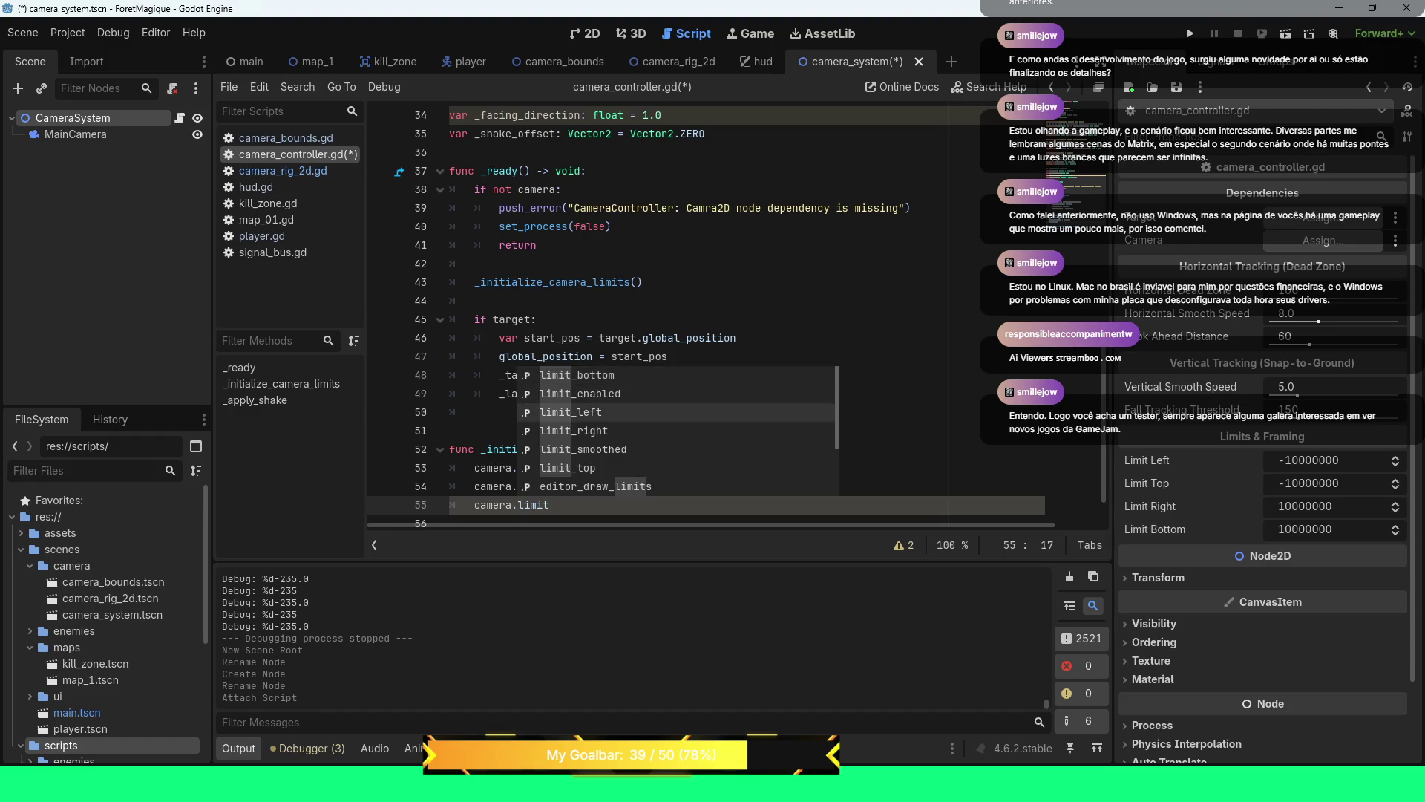
pyautogui.press('Return')
pyautogui.write('= limi')
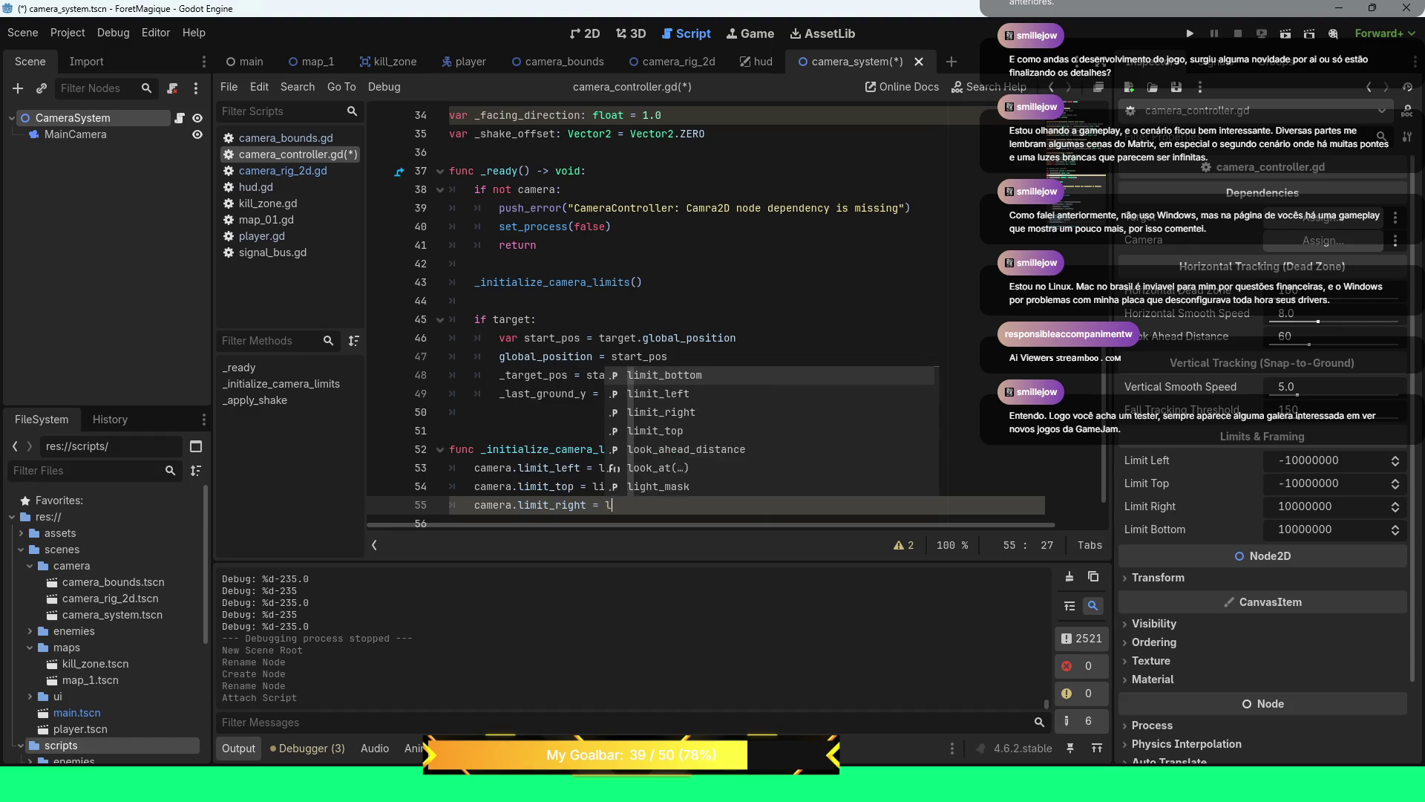
pyautogui.press('Down')
pyautogui.press('Down')
pyautogui.press('Return')
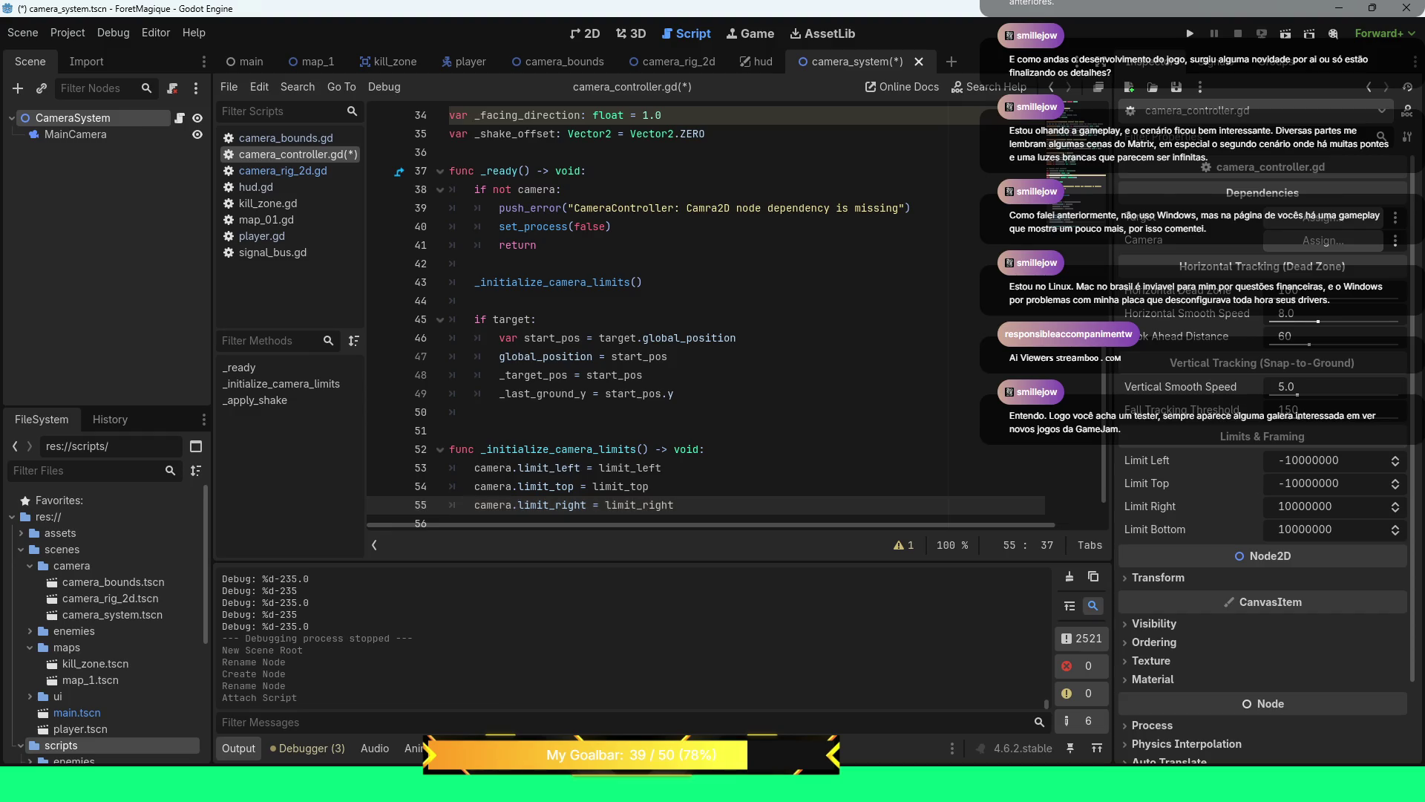
pyautogui.press('Return')
pyautogui.write('camera')
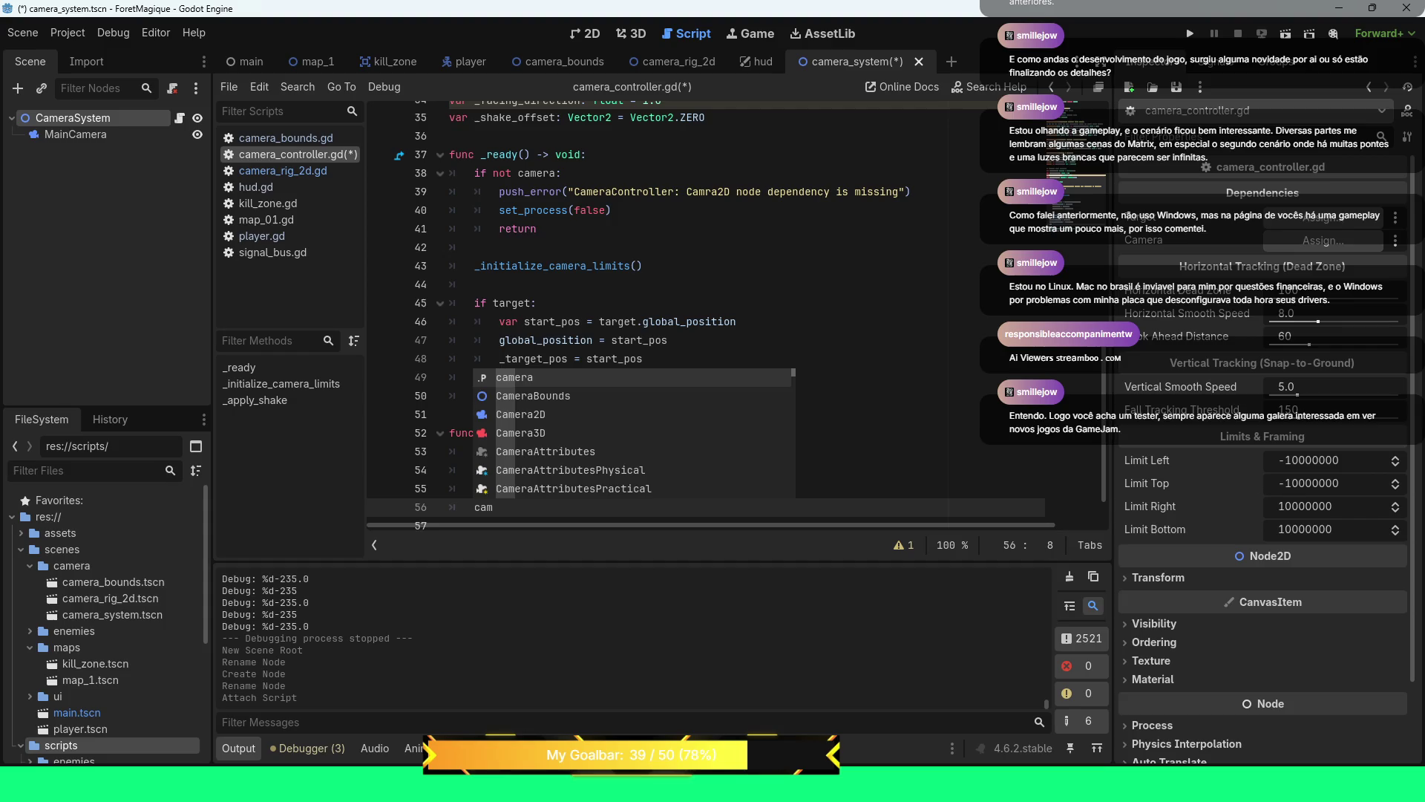
pyautogui.write('.lim')
pyautogui.press('Down')
pyautogui.press('Up')
pyautogui.press('Return')
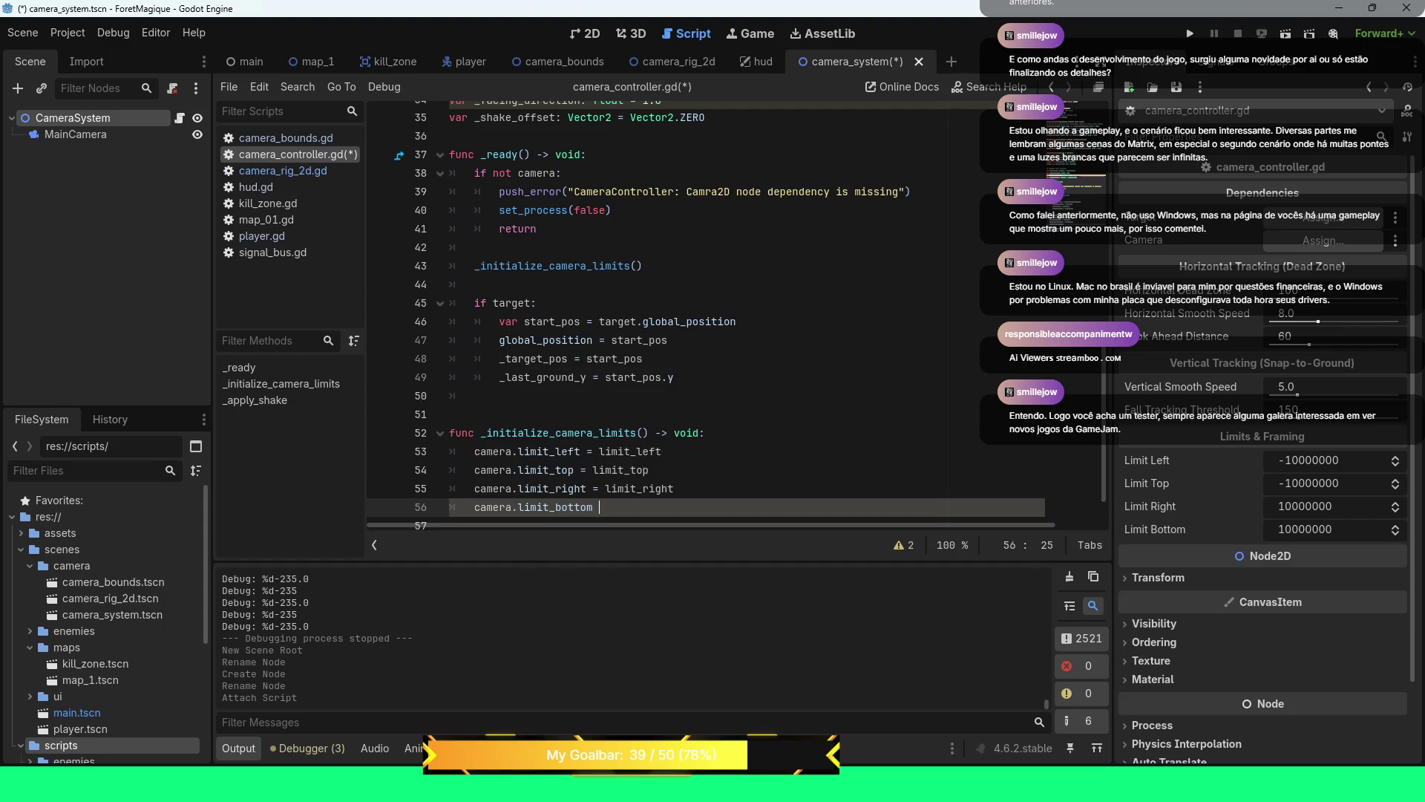
pyautogui.write('lim')
pyautogui.press('Return')
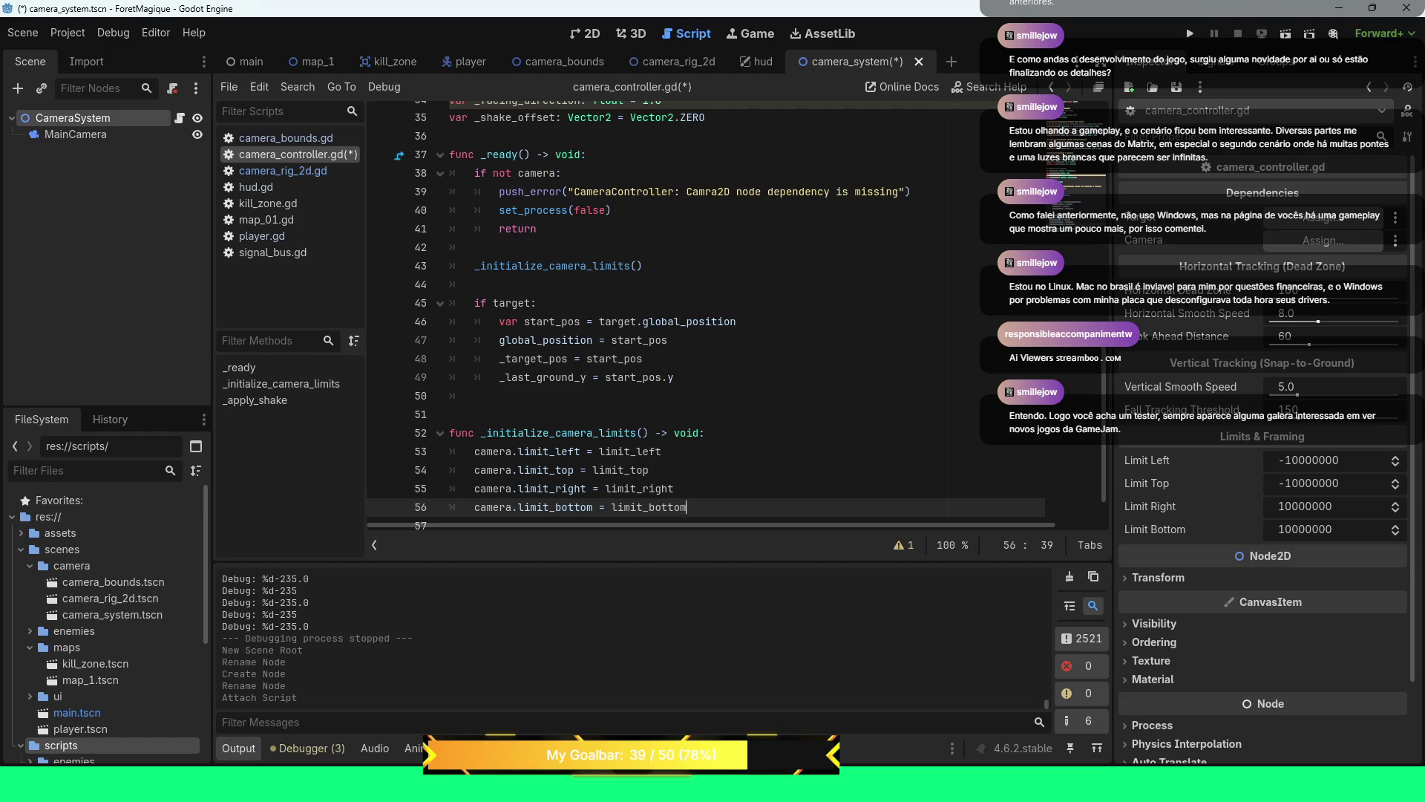
pyautogui.scroll(4, 705, 312)
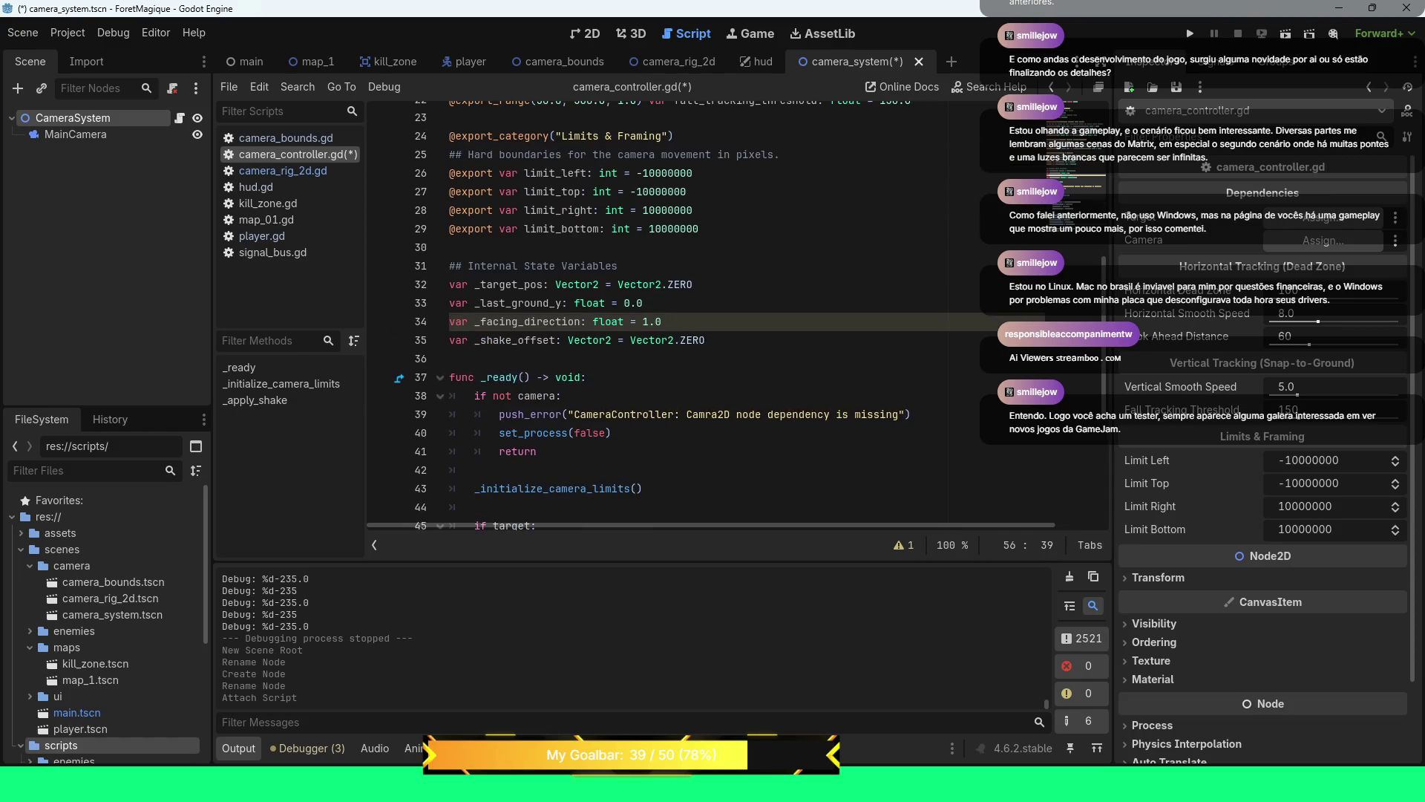
# Save camera_controller.gd with Ctrl+S and scroll through the code to review it.
pyautogui.scroll(-5, 706, 312)
pyautogui.click(450, 358)
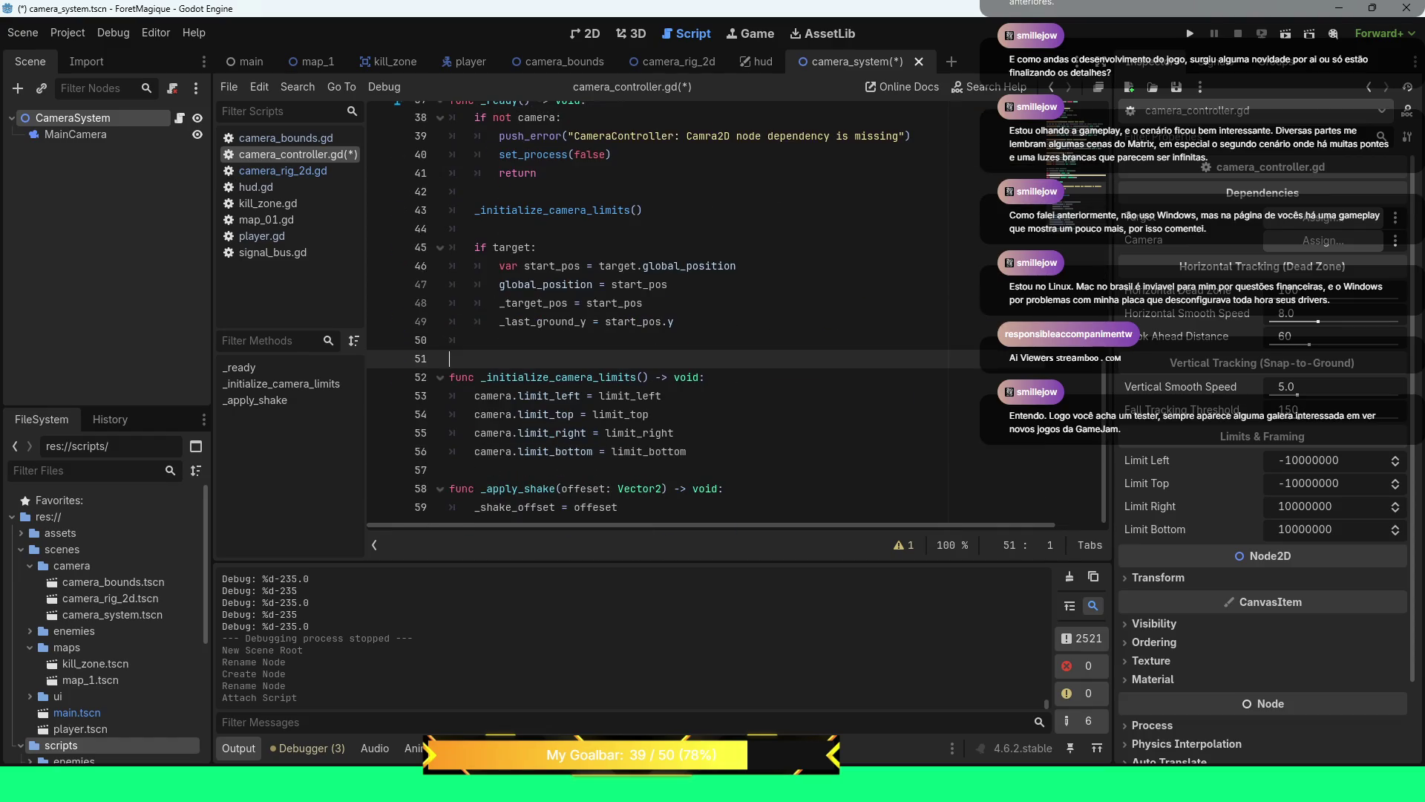
pyautogui.hotkey('ctrl', 's')
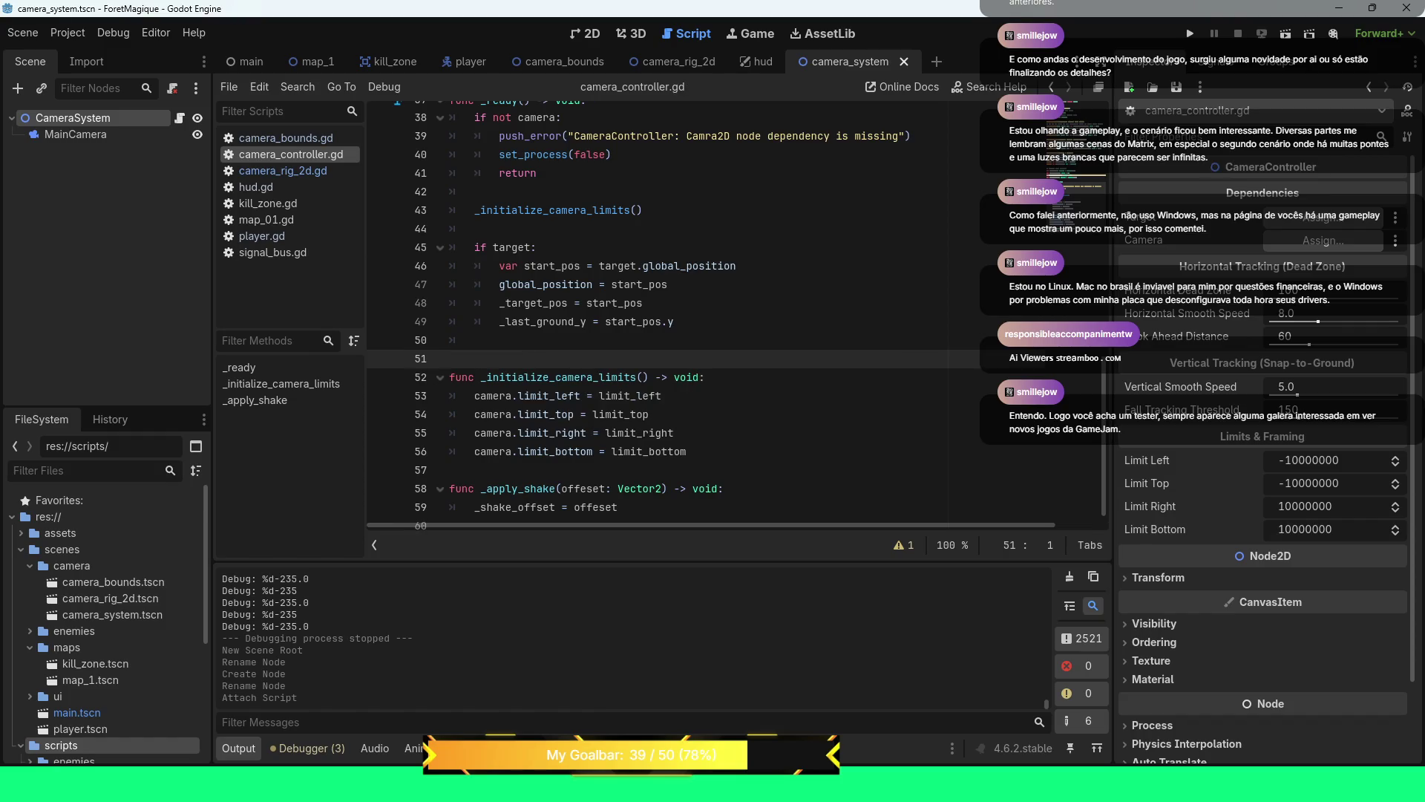
pyautogui.scroll(-1, 735, 316)
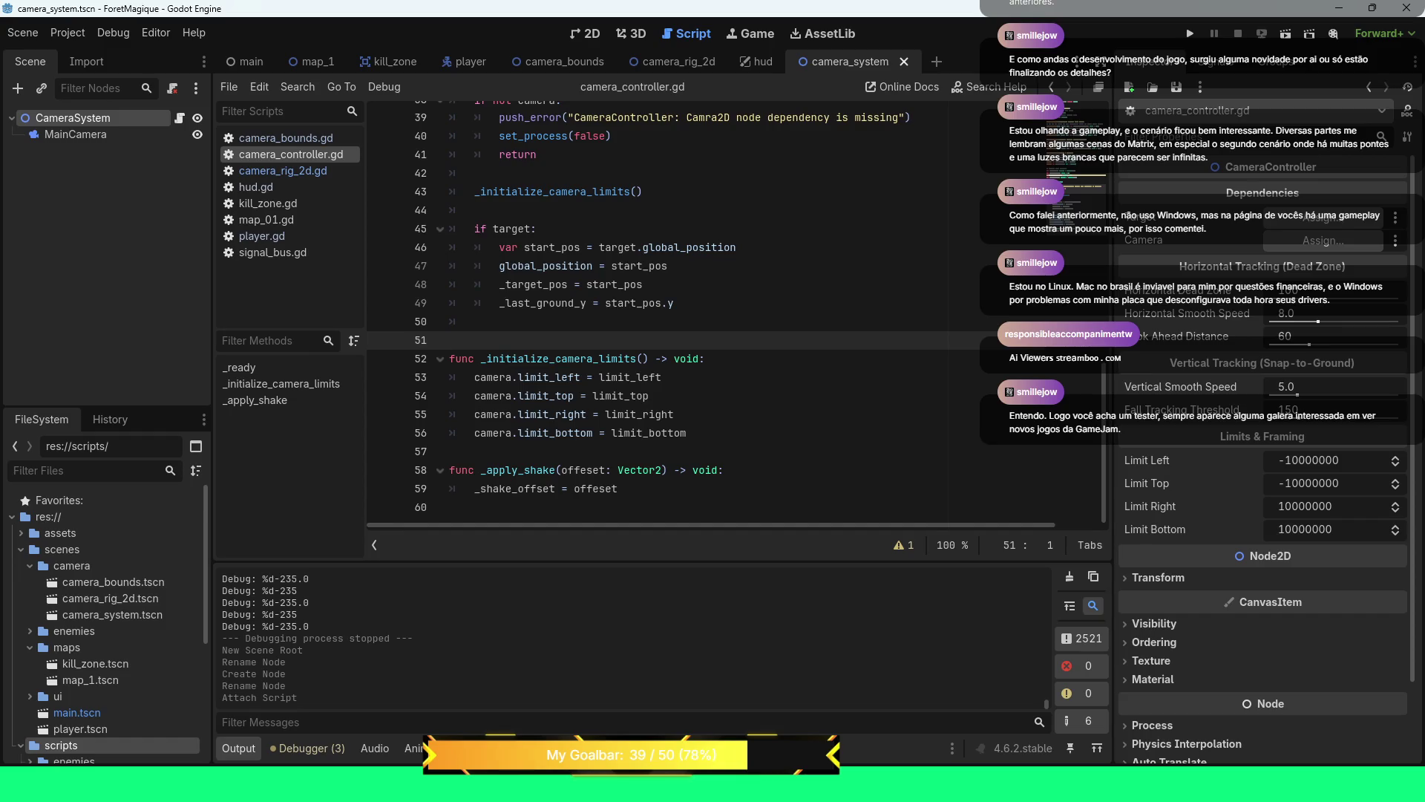
pyautogui.click(618, 489)
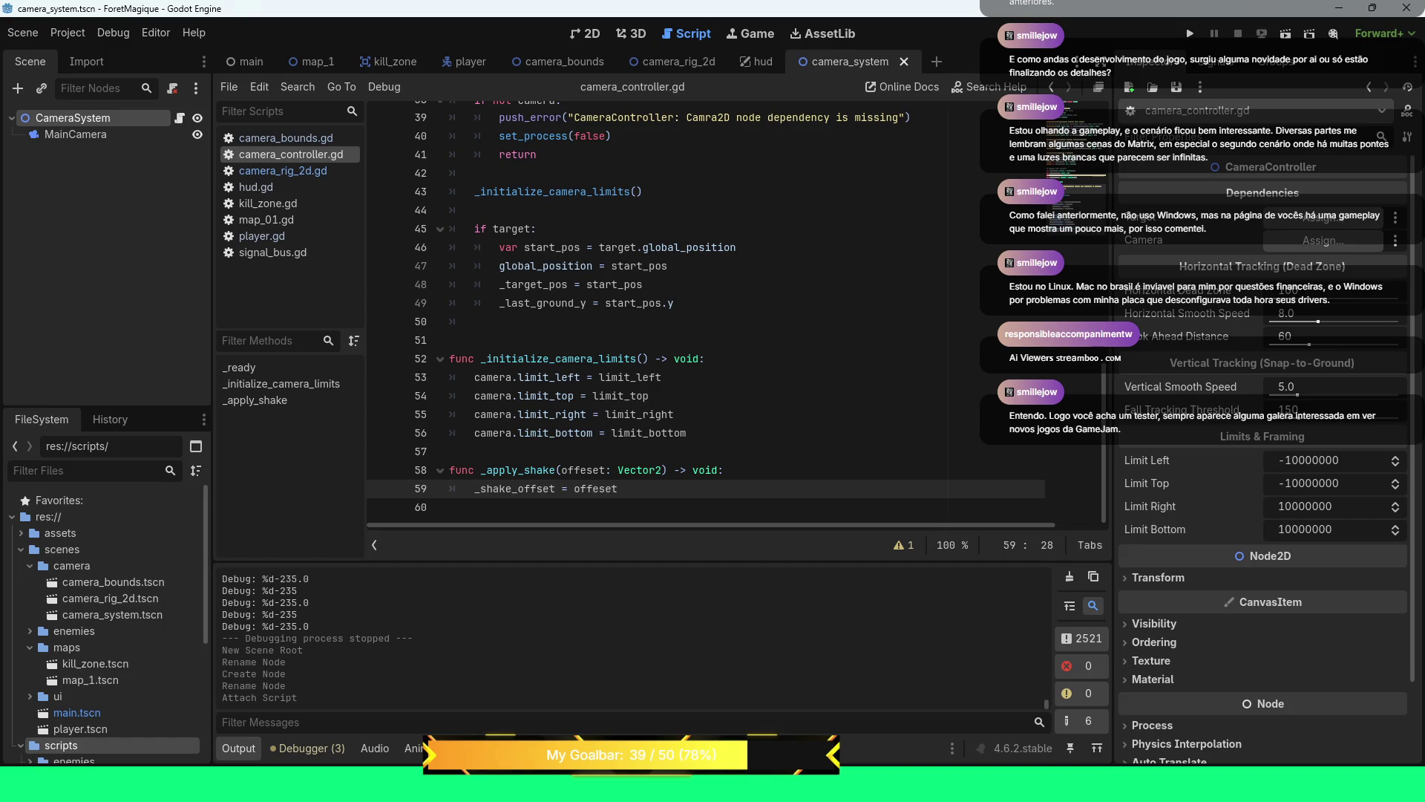
pyautogui.scroll(4, 705, 311)
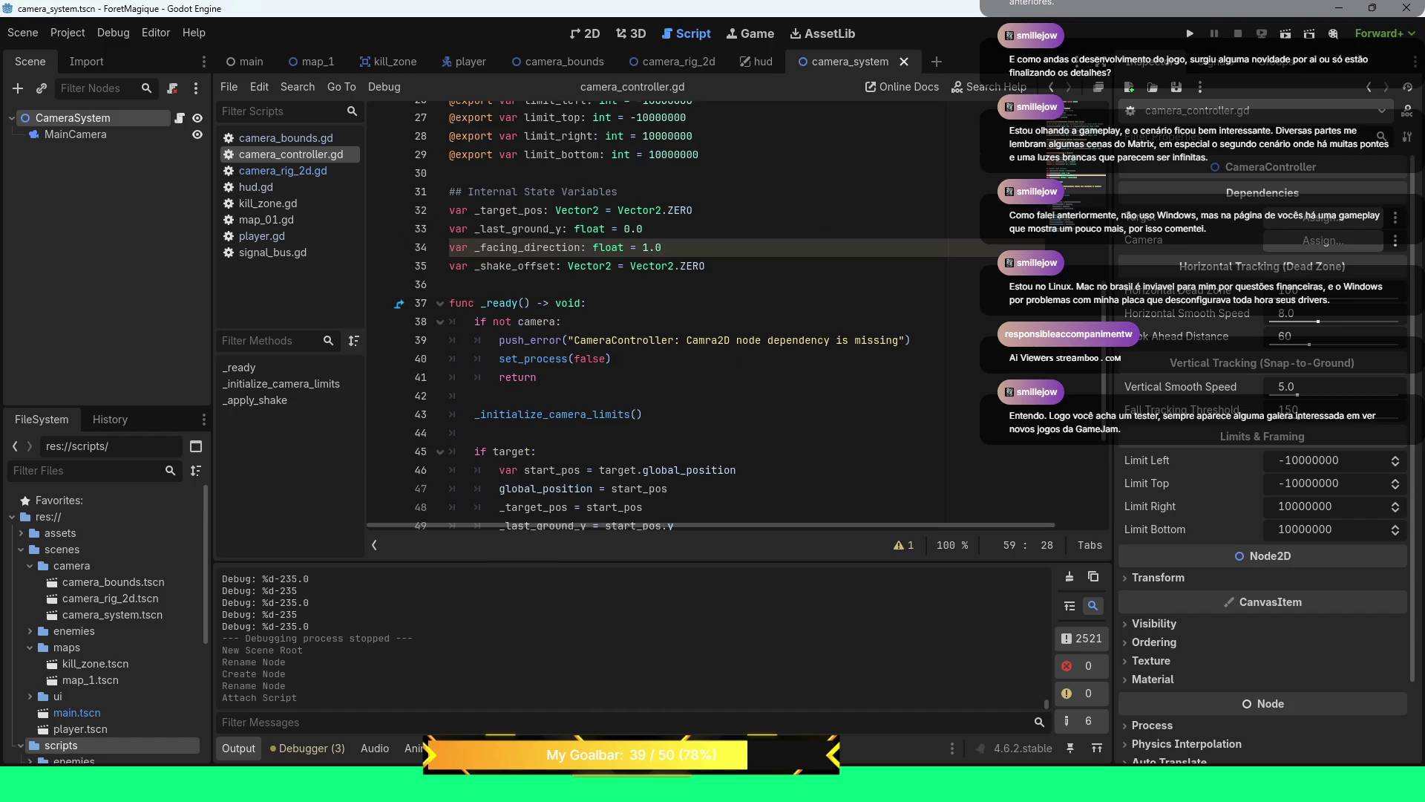
pyautogui.scroll(-2, 750, 315)
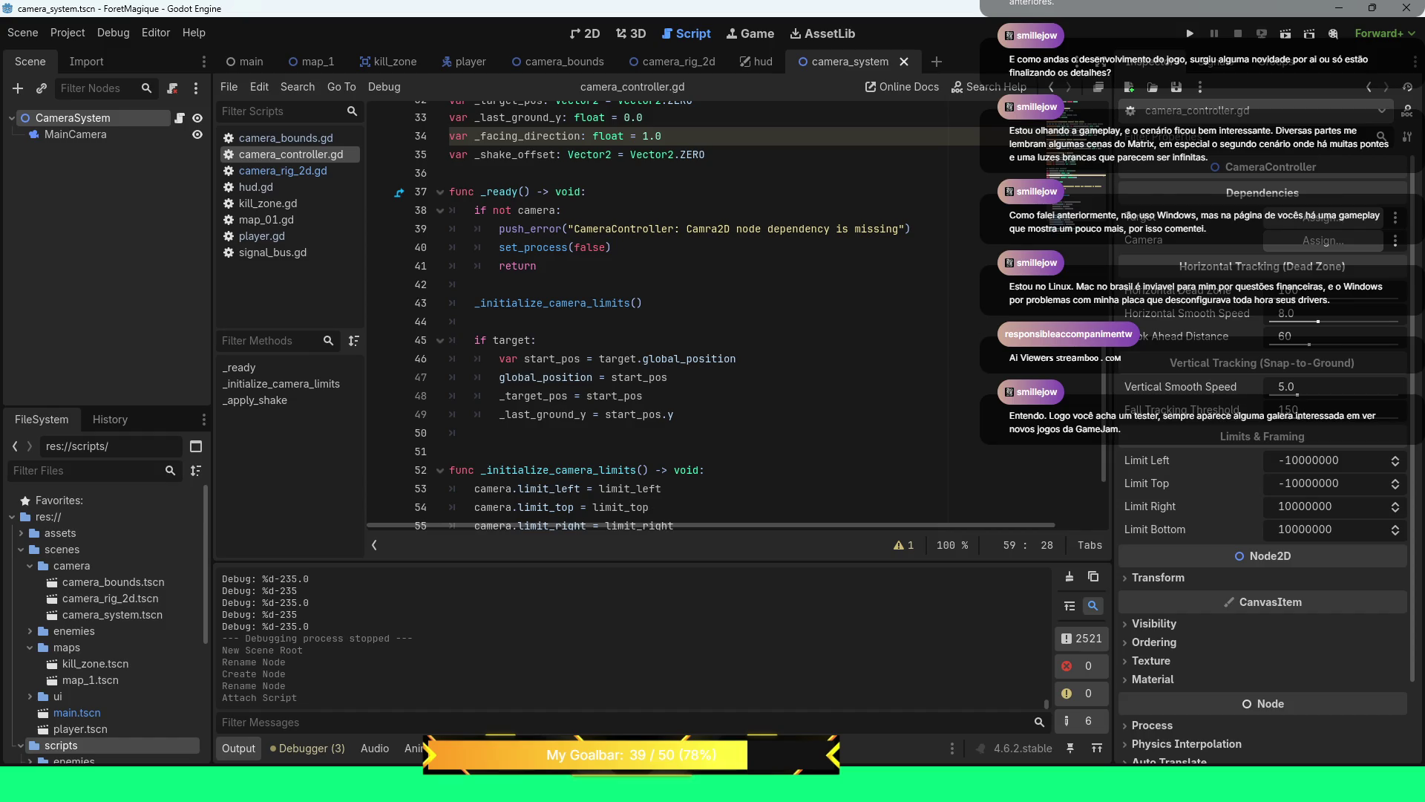
pyautogui.click(519, 451)
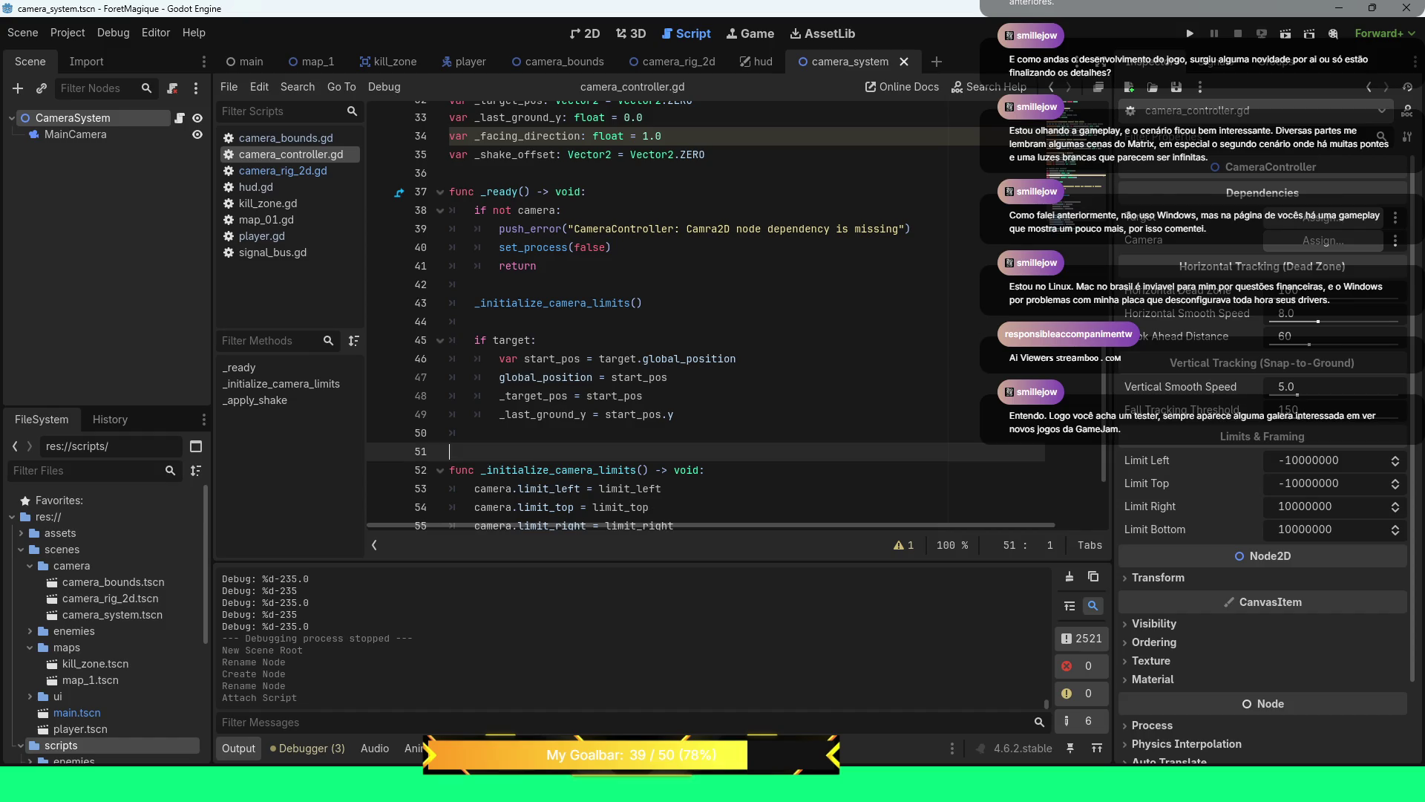
# Add a _process(delta: float) -> void function after _ready containing if not target: return.
pyautogui.press('Return')
pyautogui.press('Return')
pyautogui.press('Up')
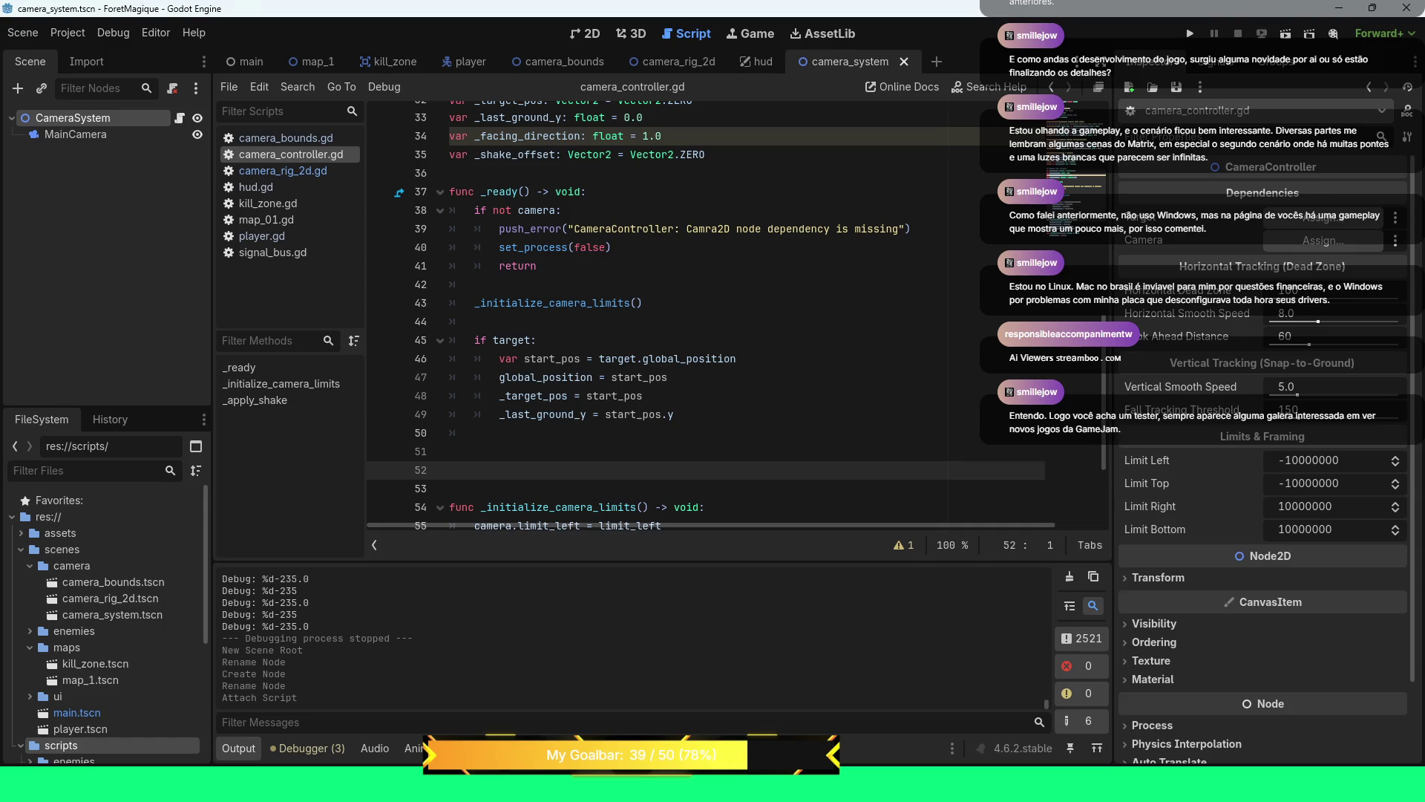
pyautogui.write('func')
pyautogui.write(' _pro')
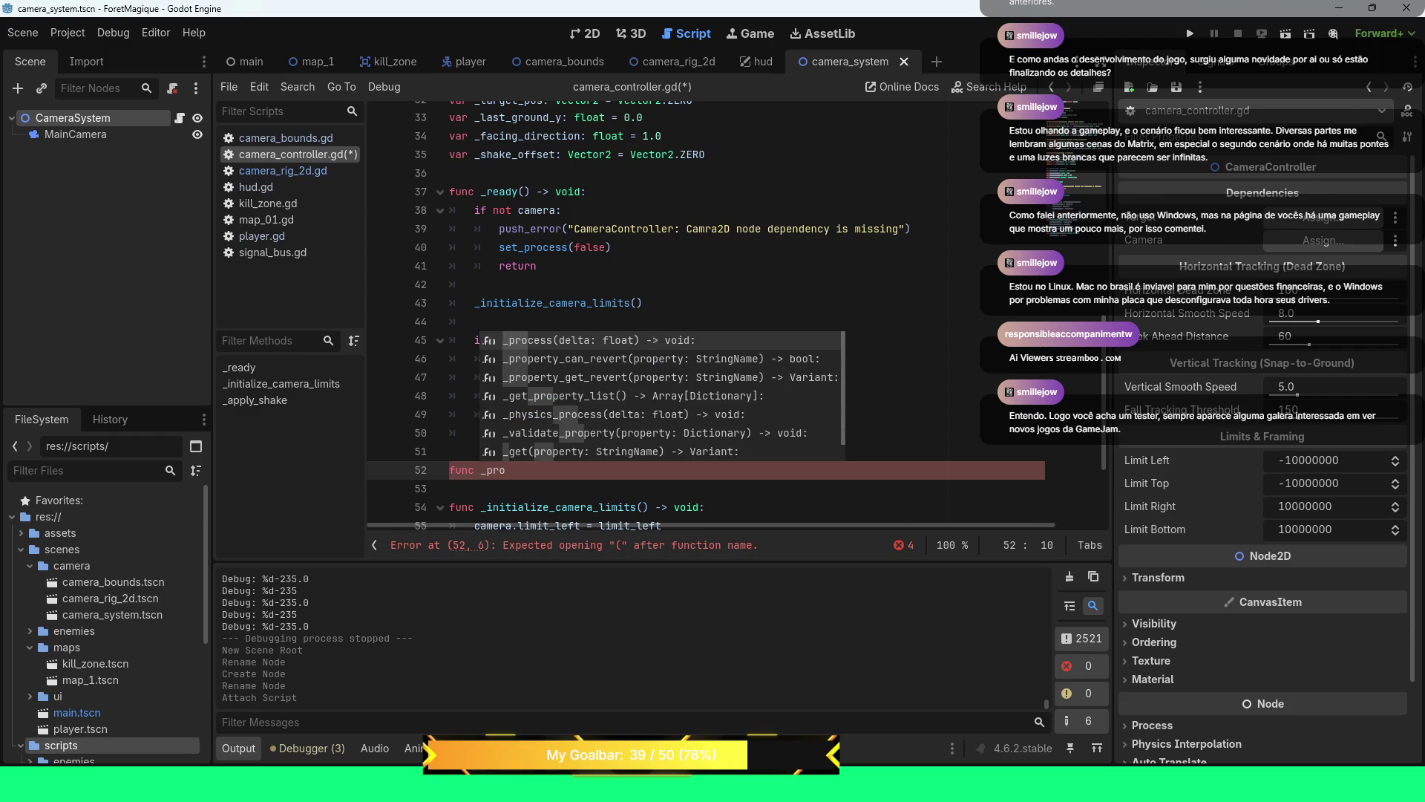
pyautogui.press('Return')
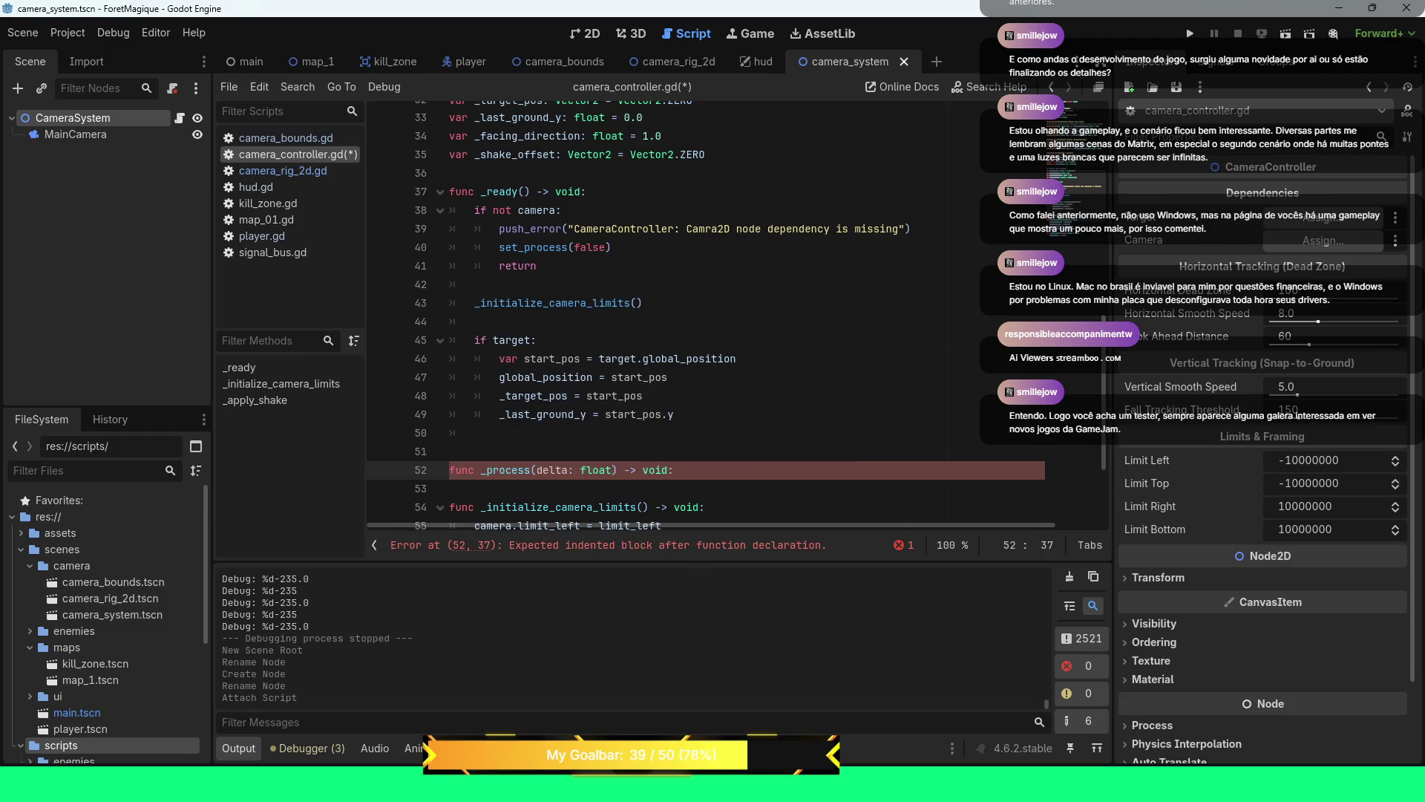
pyautogui.press('Return')
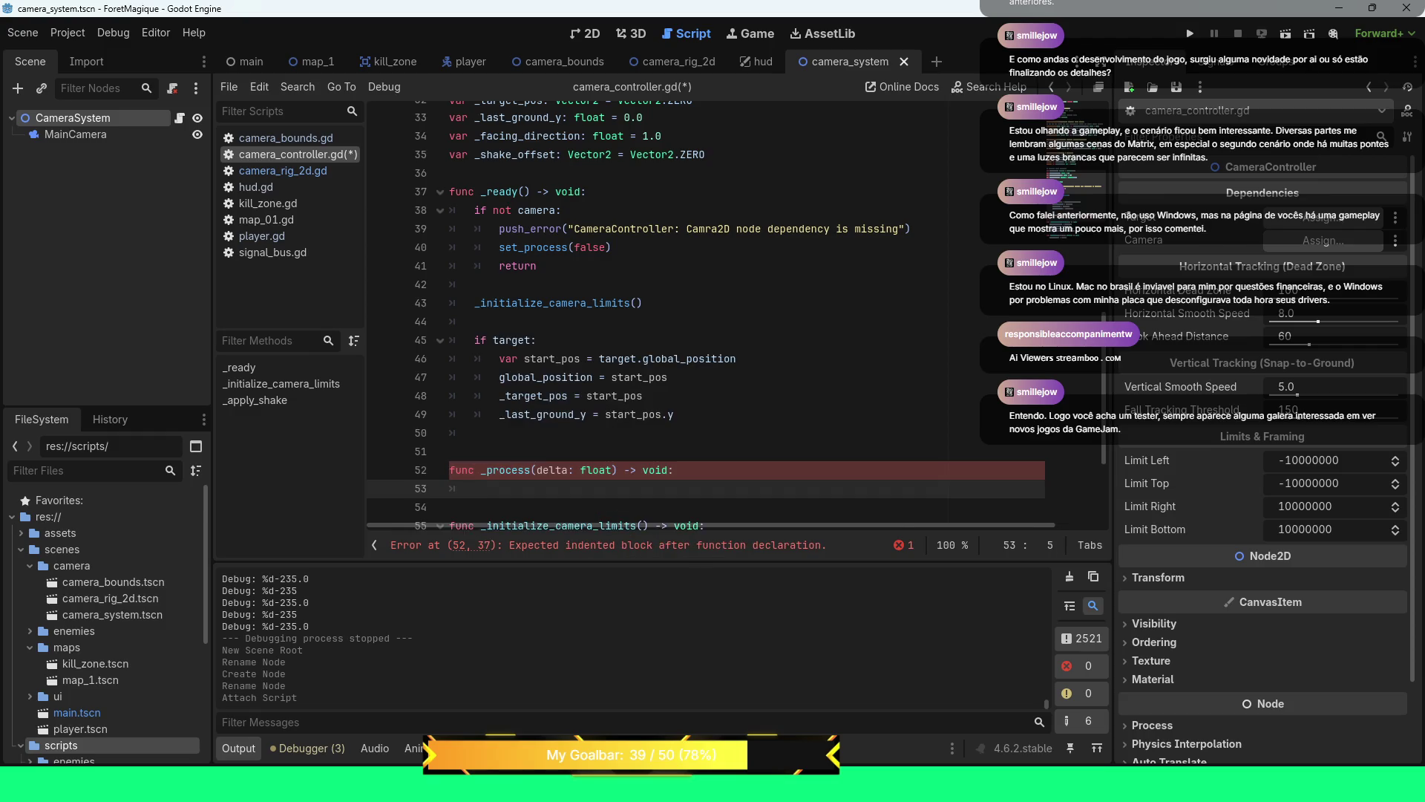
pyautogui.write('if not')
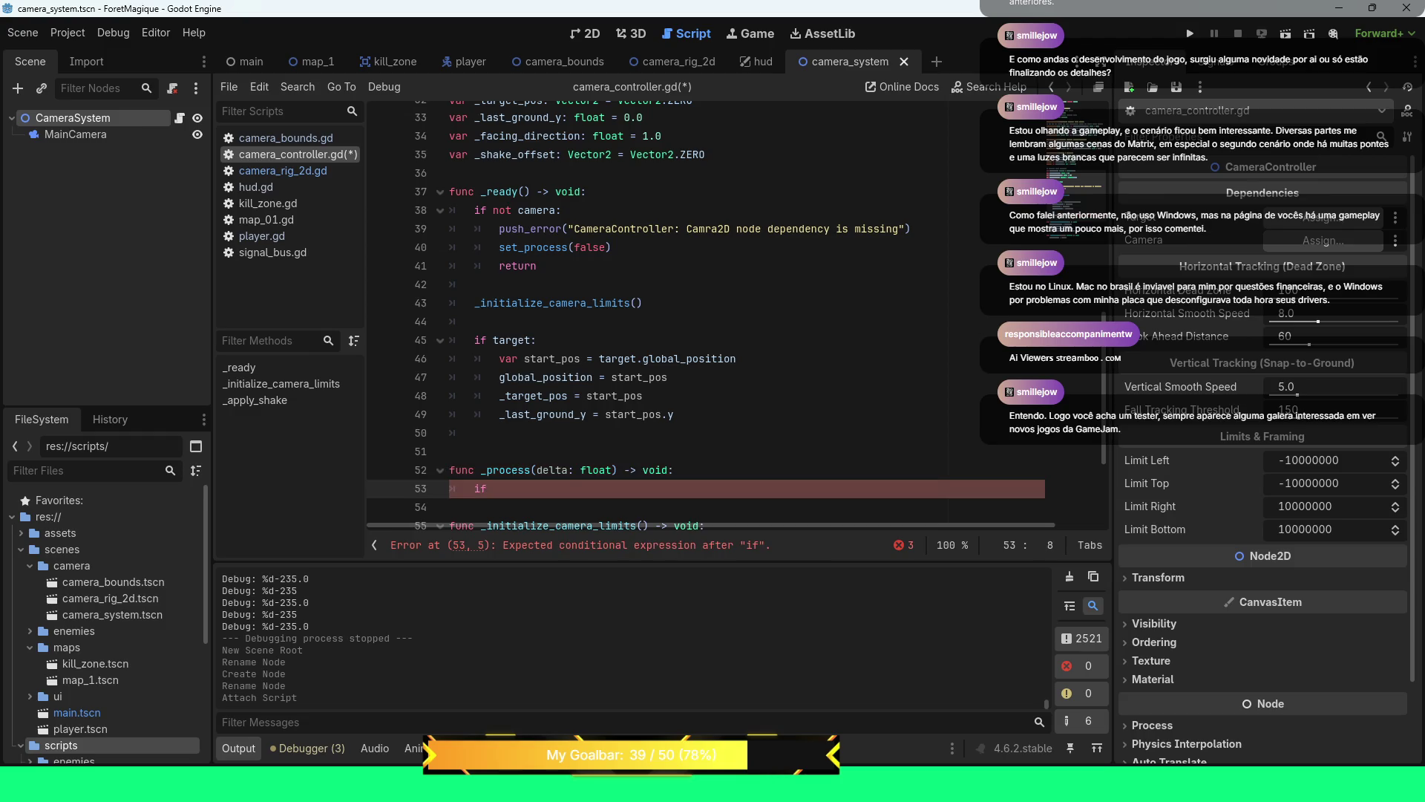
pyautogui.write(' target:')
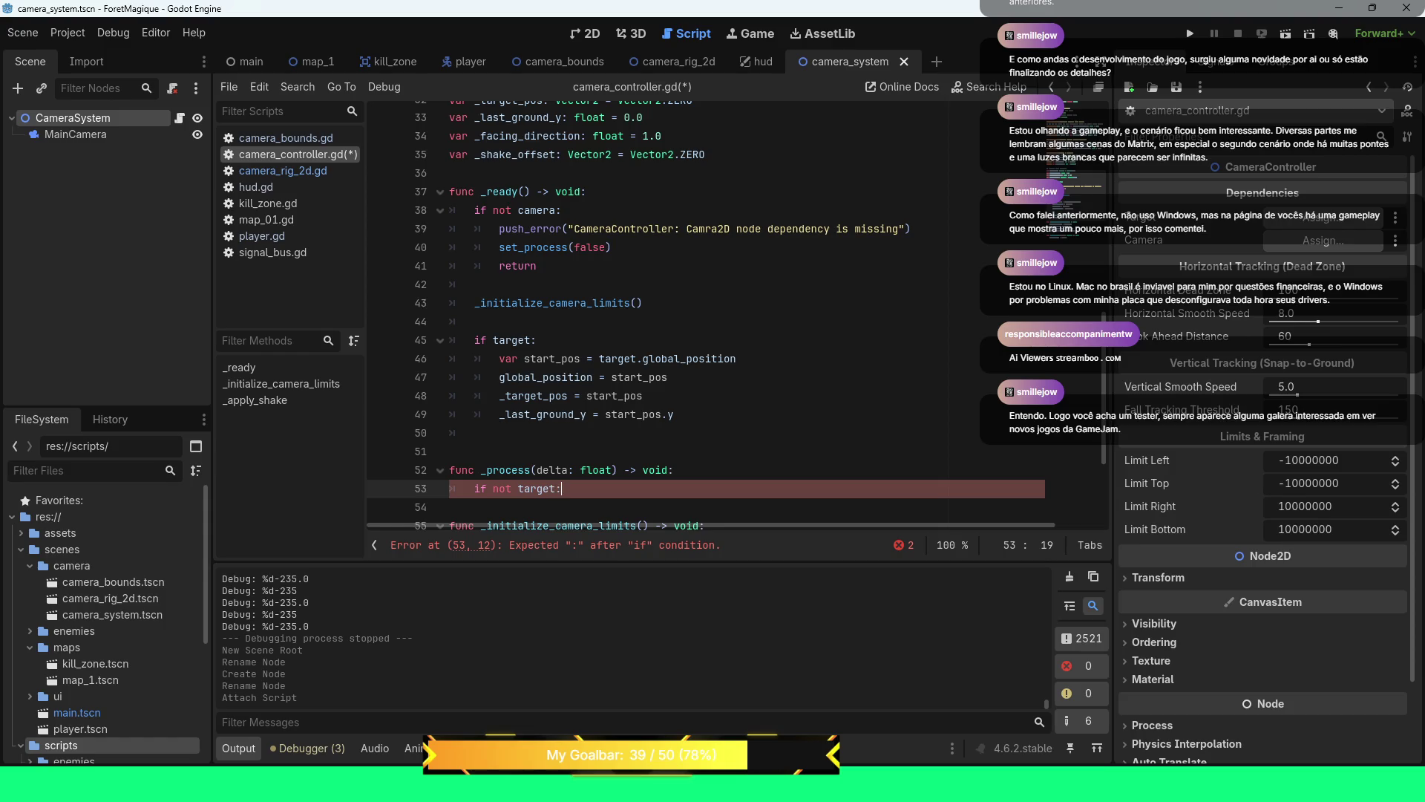
pyautogui.write(' return')
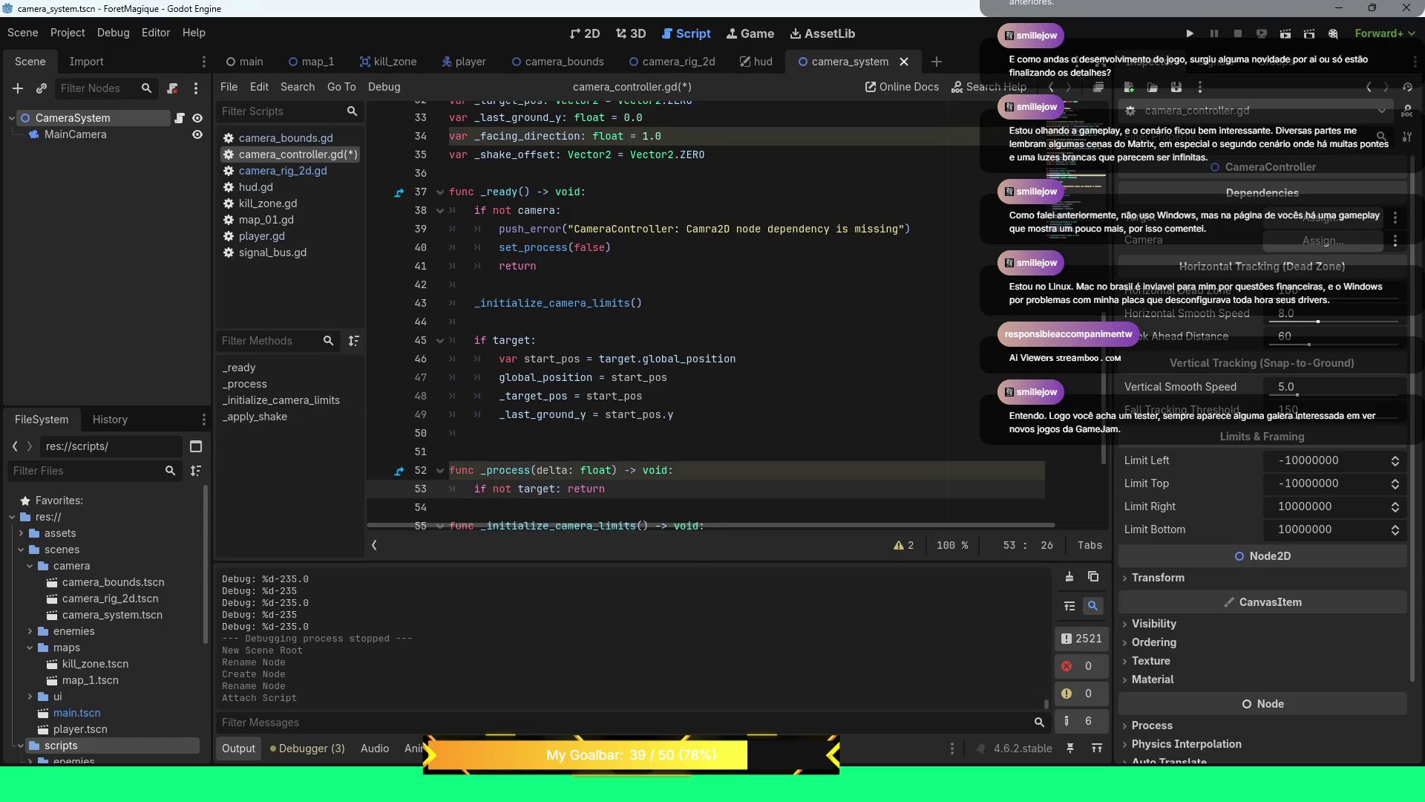
pyautogui.press('Return')
pyautogui.press('Return')
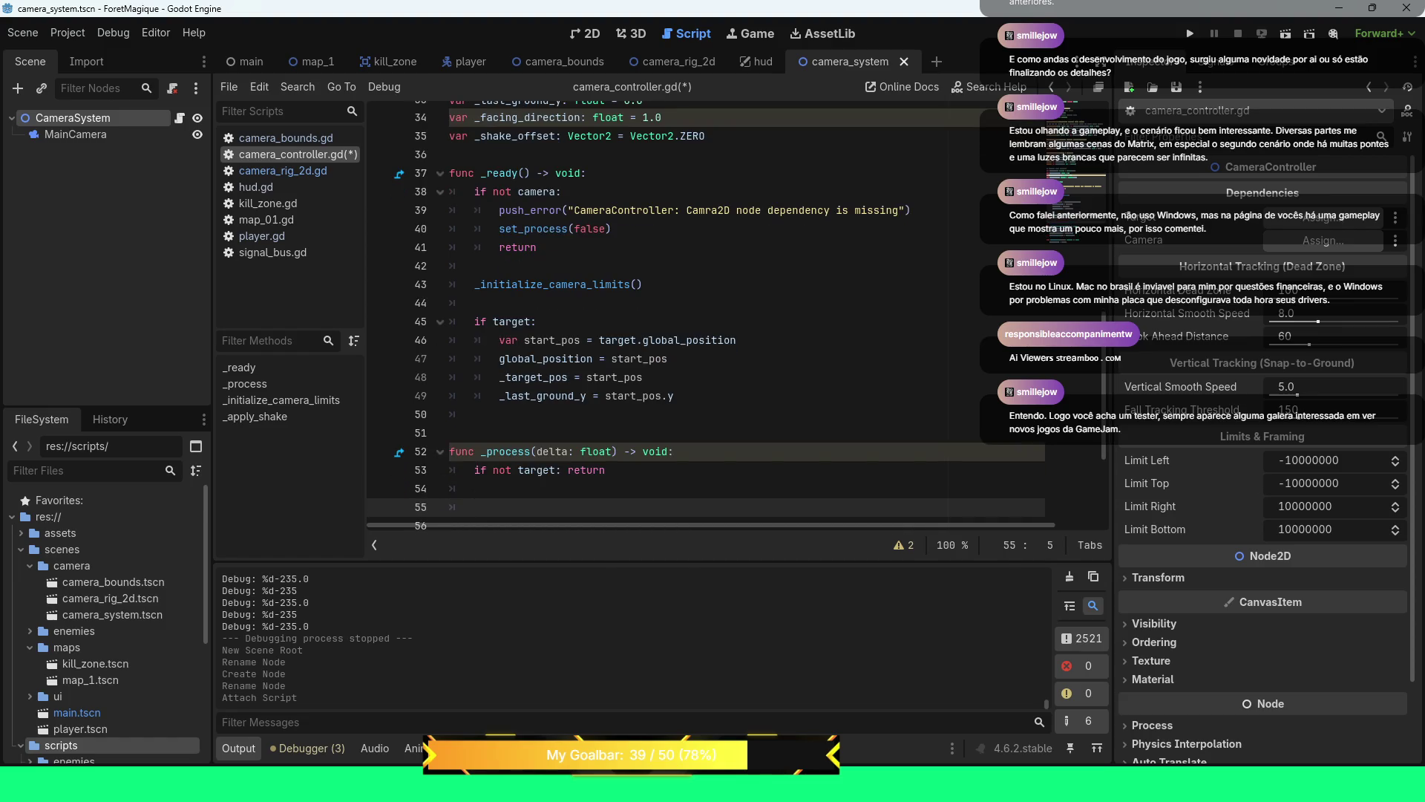
pyautogui.write('_upda')
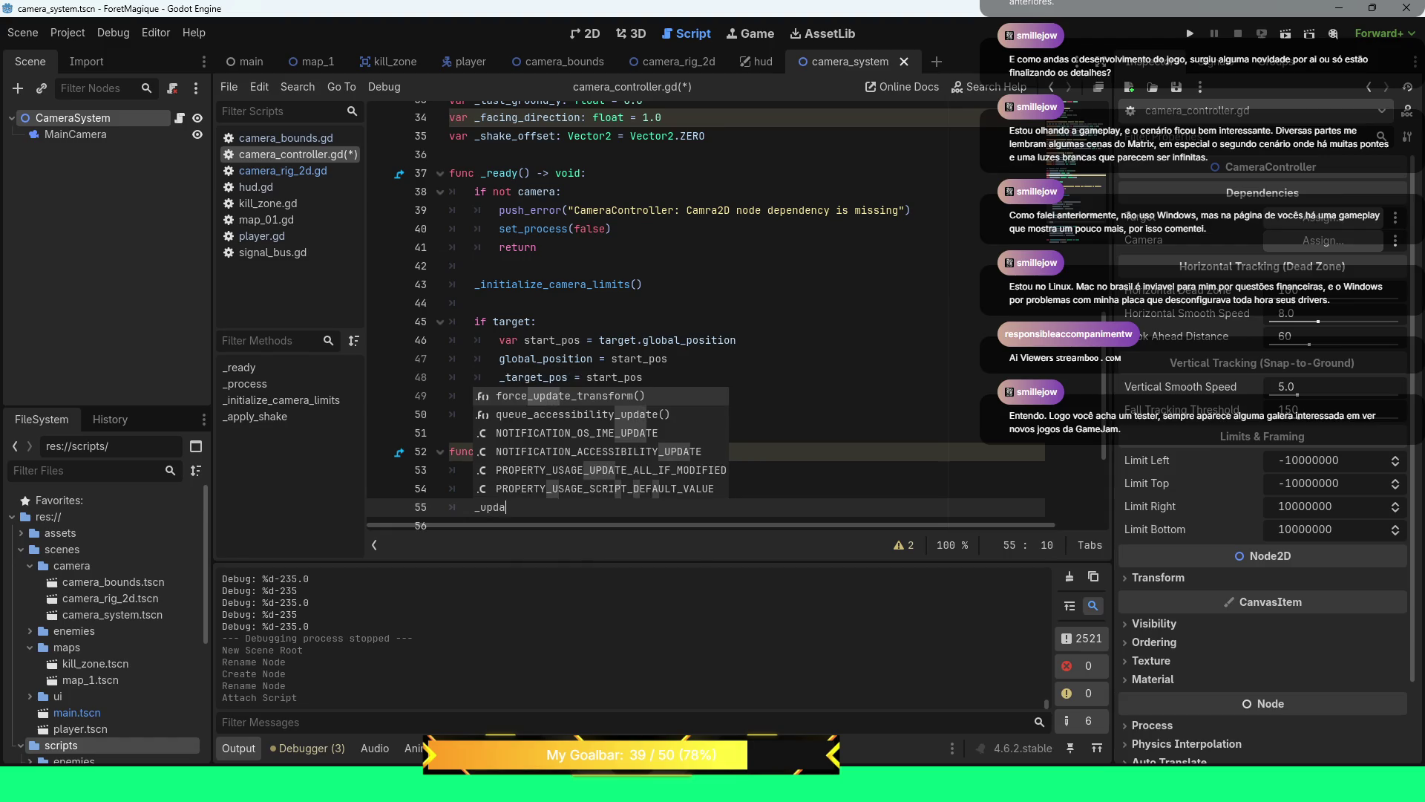
pyautogui.press('BackSpace')
pyautogui.press('BackSpace')
pyautogui.press('BackSpace')
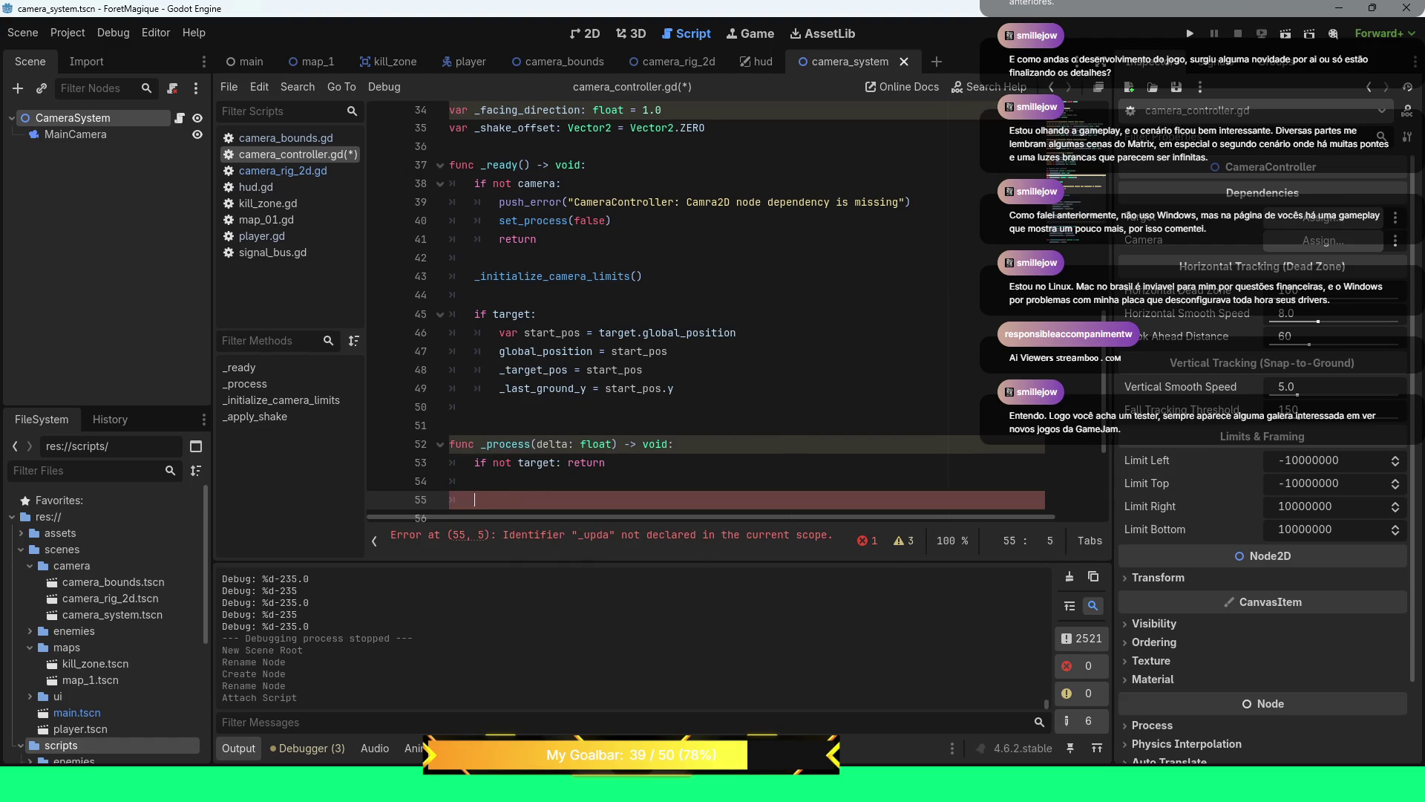
pyautogui.press('BackSpace')
pyautogui.press('BackSpace')
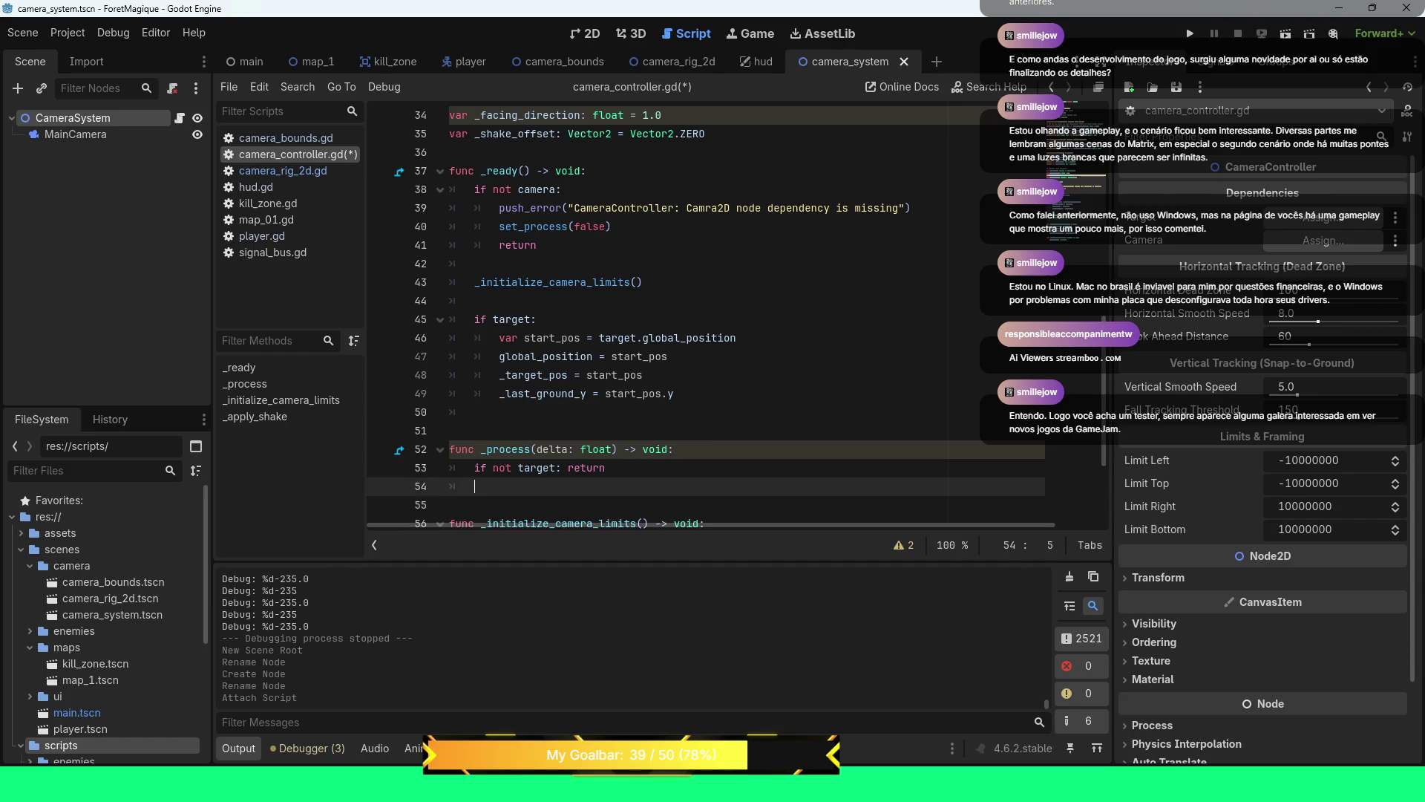
pyautogui.press('Down')
pyautogui.press('Down')
pyautogui.press('Down')
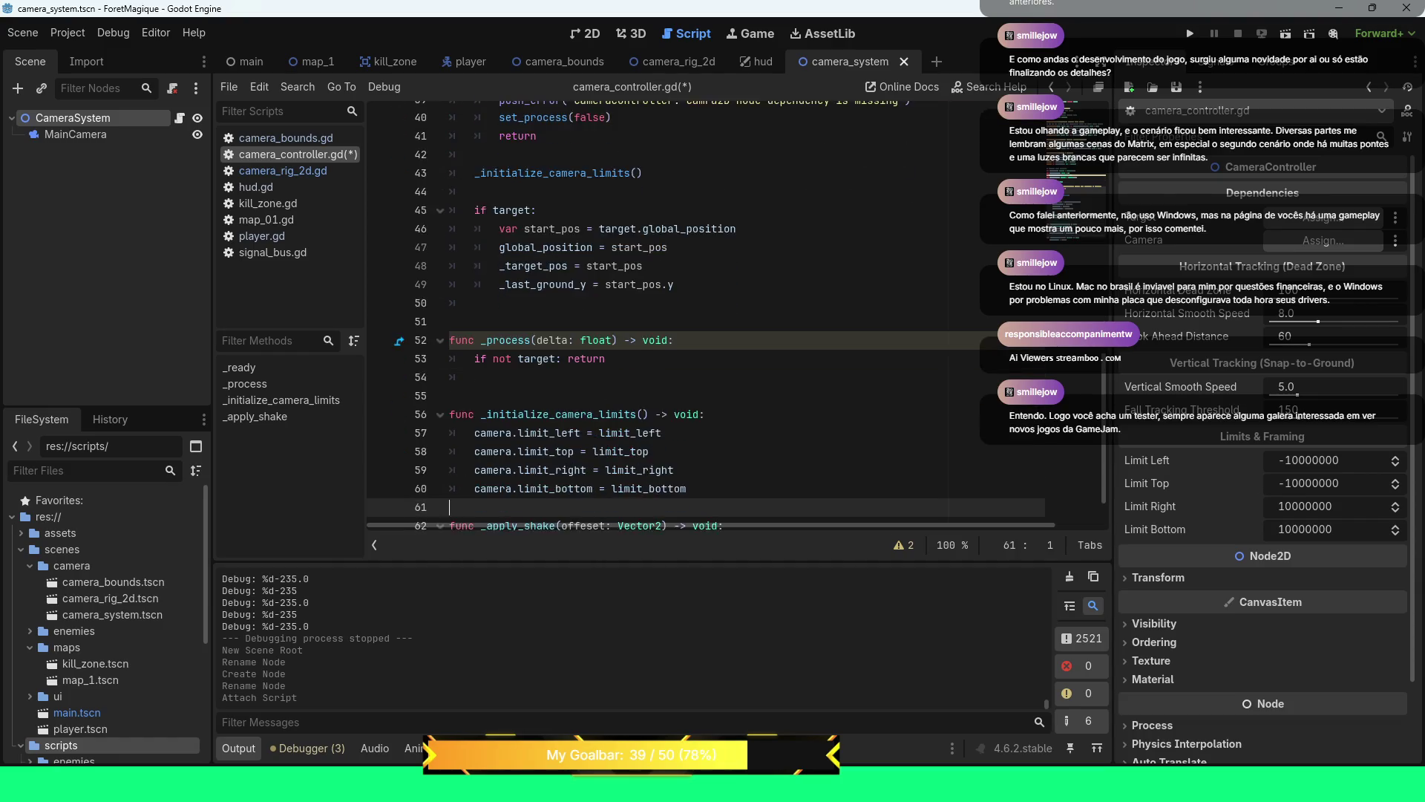
pyautogui.press('Down')
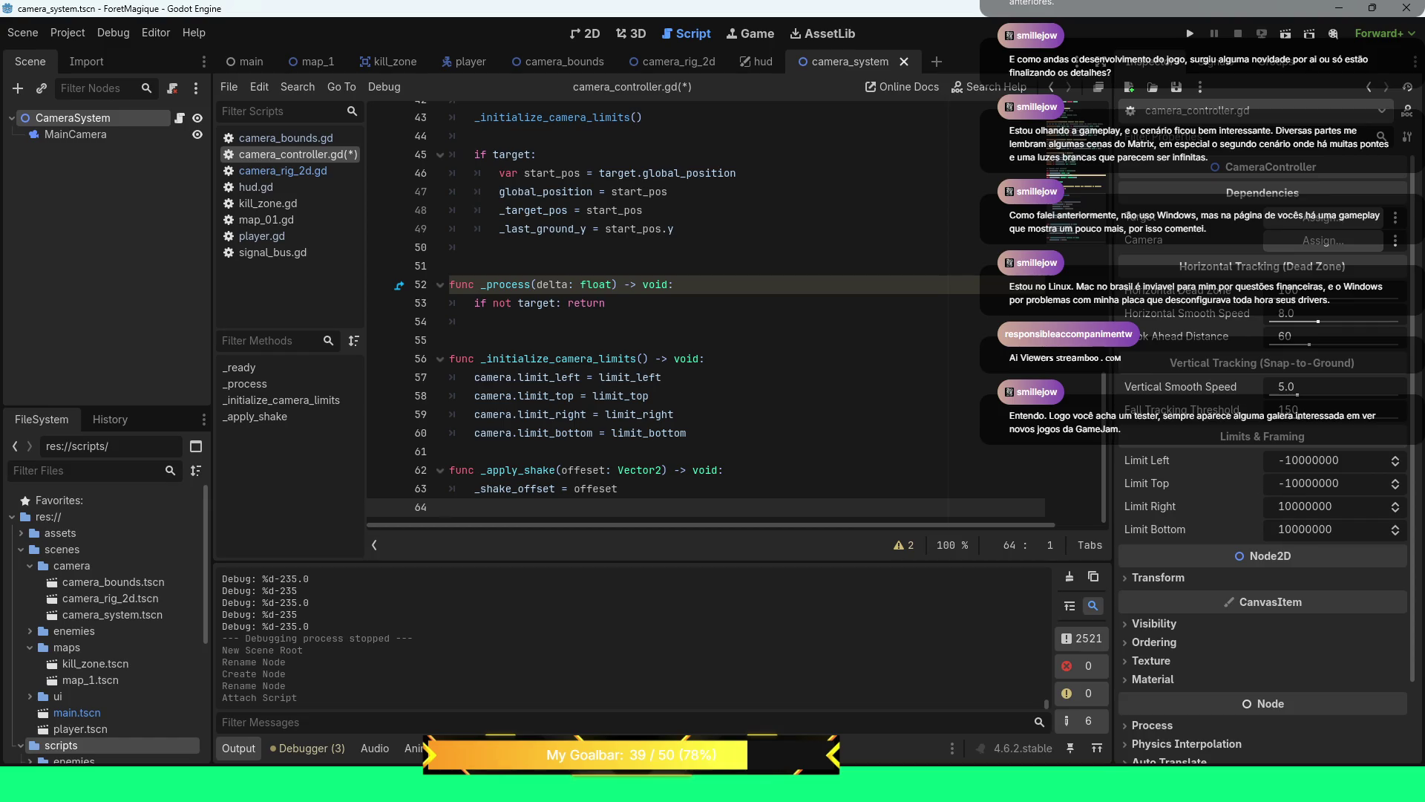
# Append _update_facing_direction() -> void and _calculate_horizontal_target() -> void stubs, each containing pass.
pyautogui.press('Return')
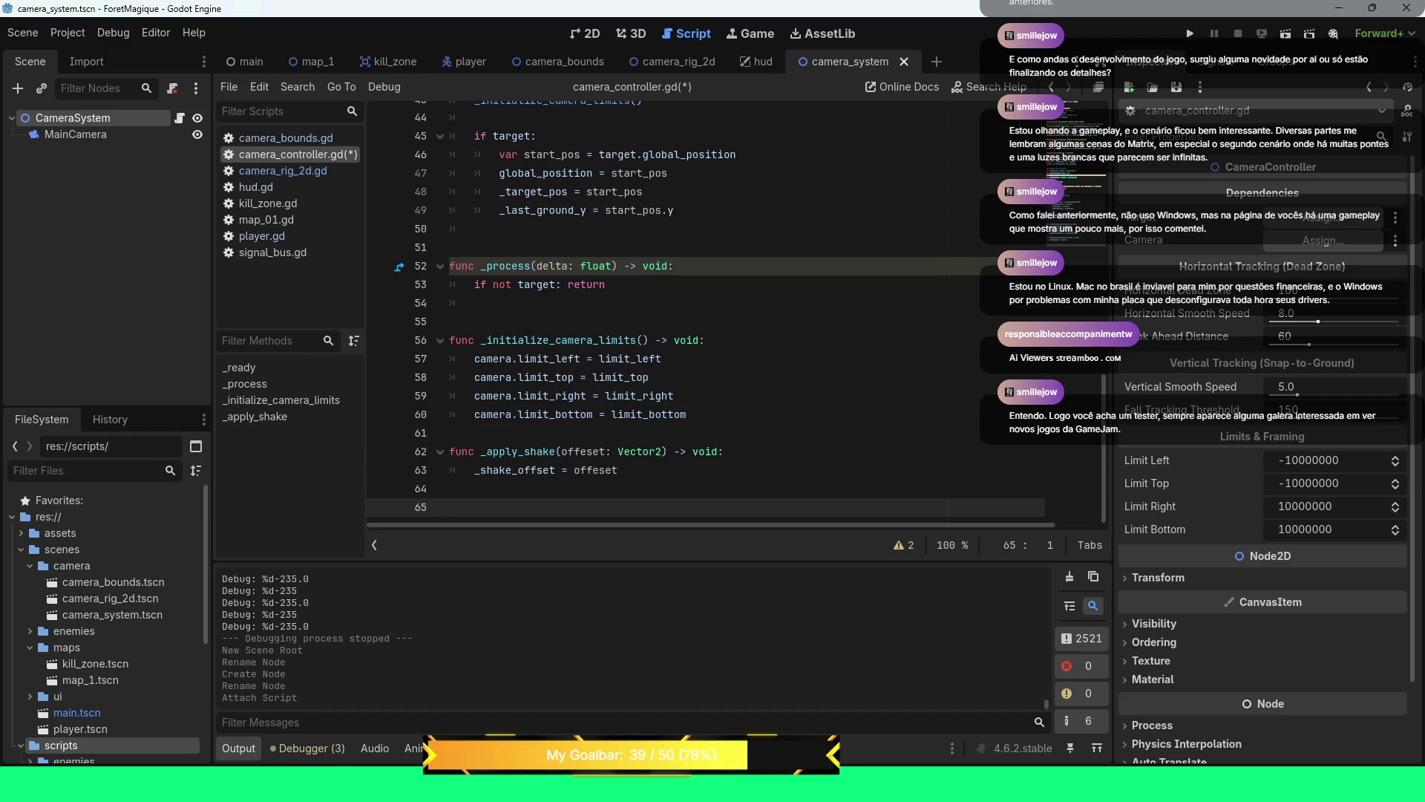
pyautogui.write('func ')
pyautogui.write('_update')
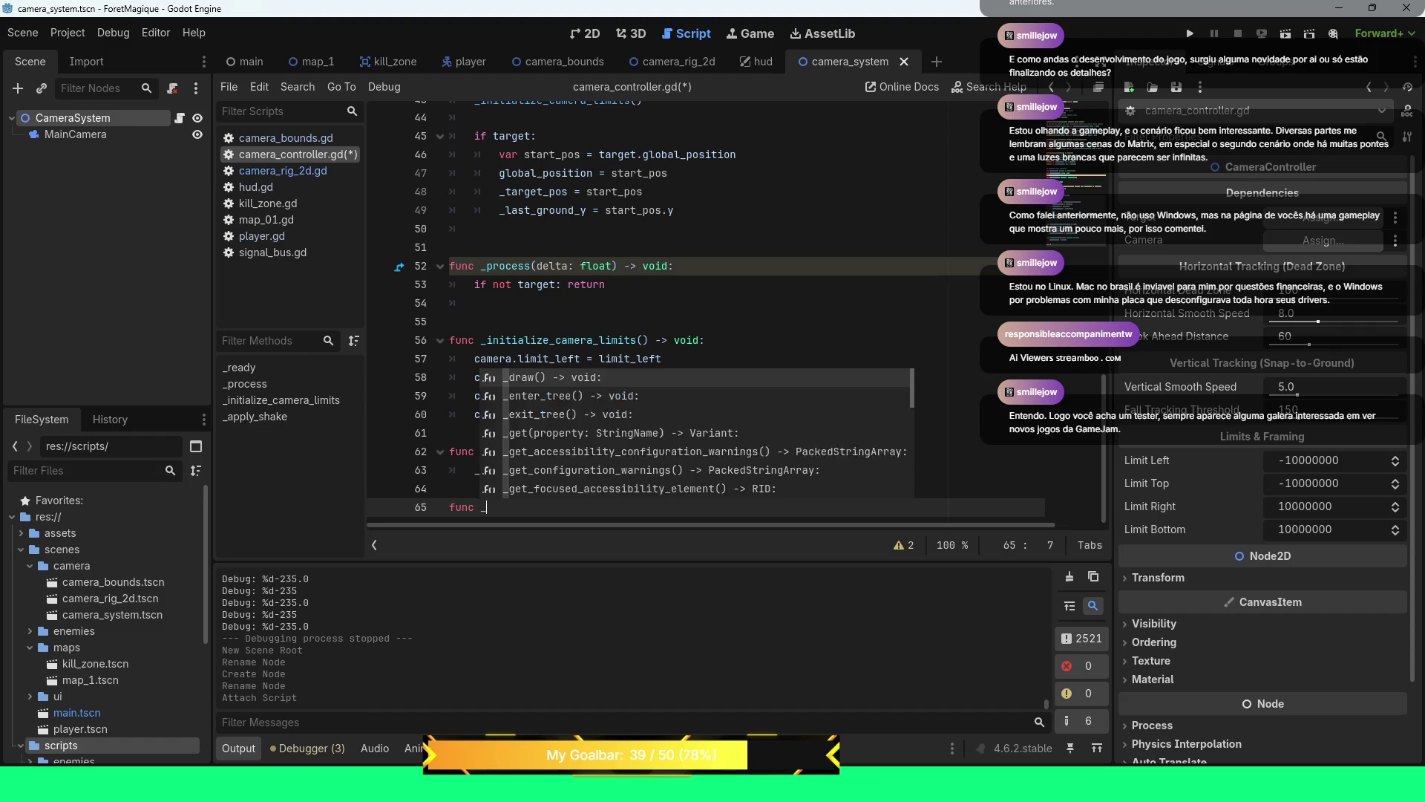
pyautogui.write('_facing_')
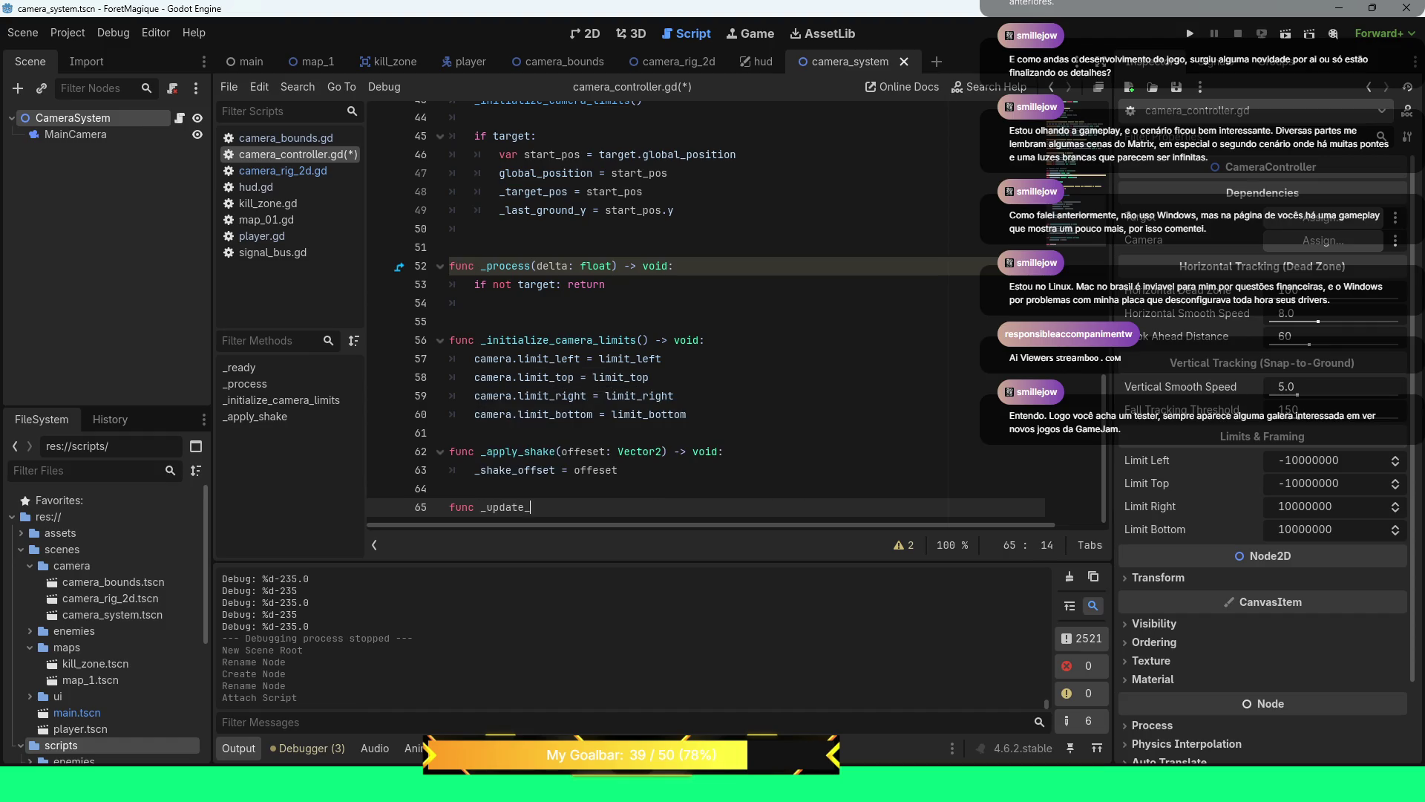
pyautogui.write('direction')
pyautogui.write('() -')
pyautogui.write('> void:')
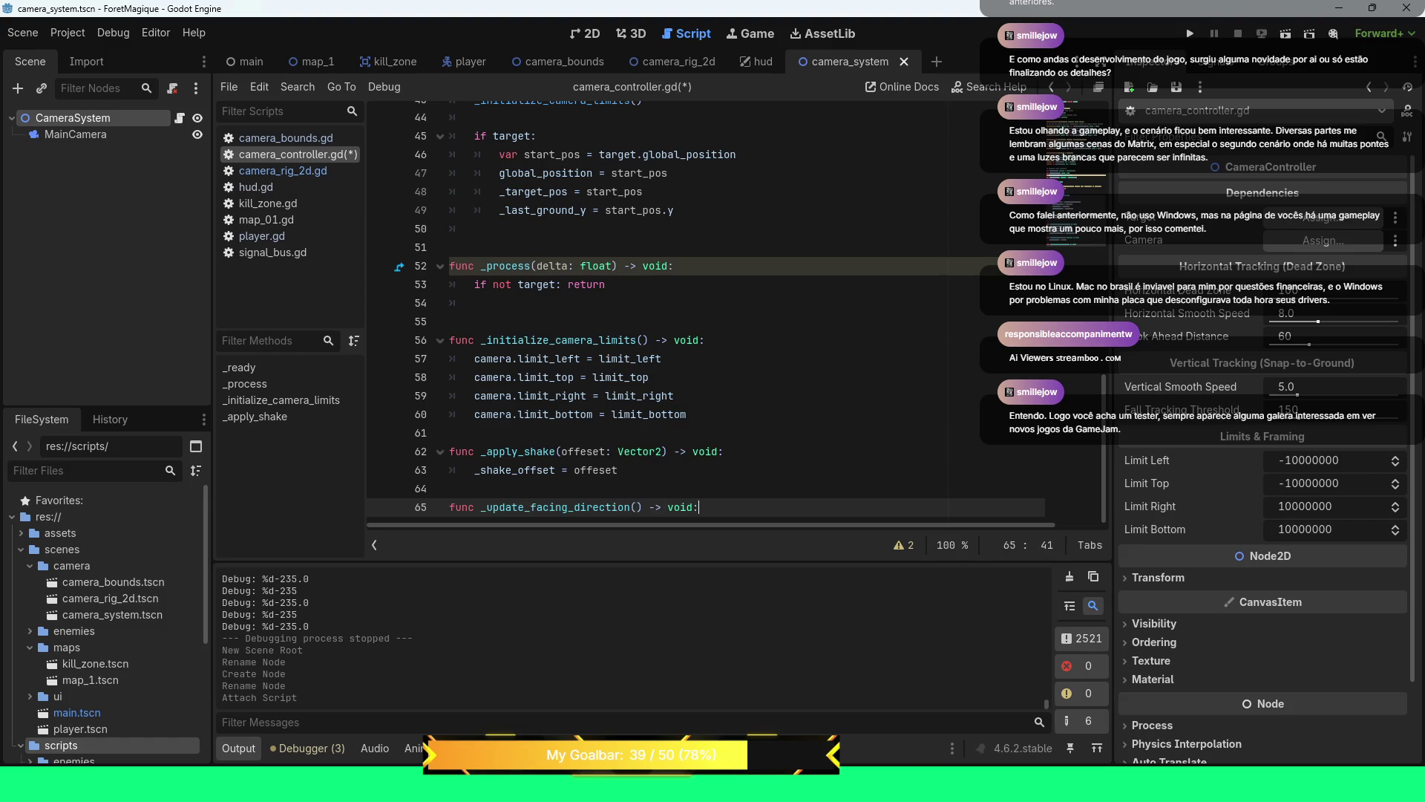
pyautogui.press('Return')
pyautogui.write('pass')
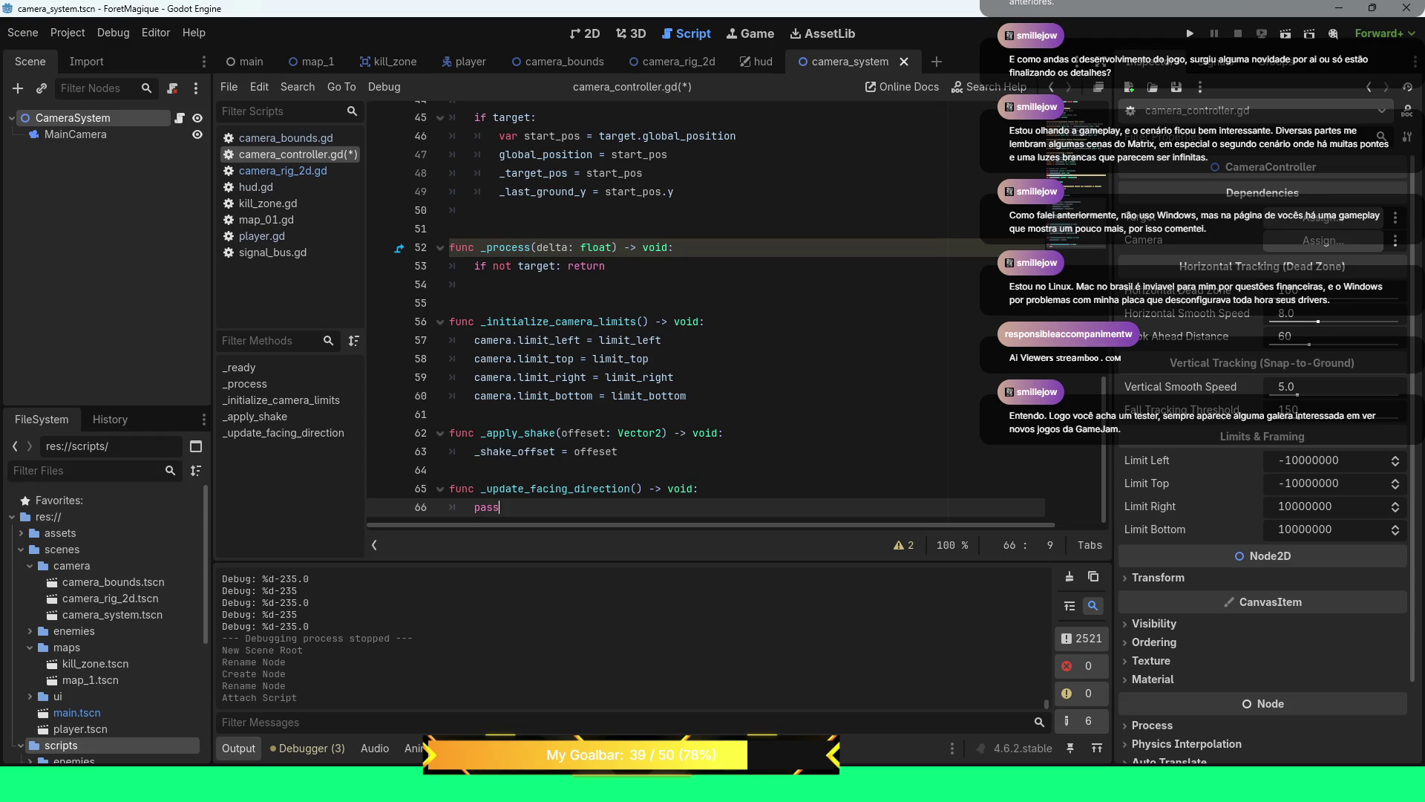
pyautogui.press('Return')
pyautogui.press('Return')
pyautogui.press('BackSpace')
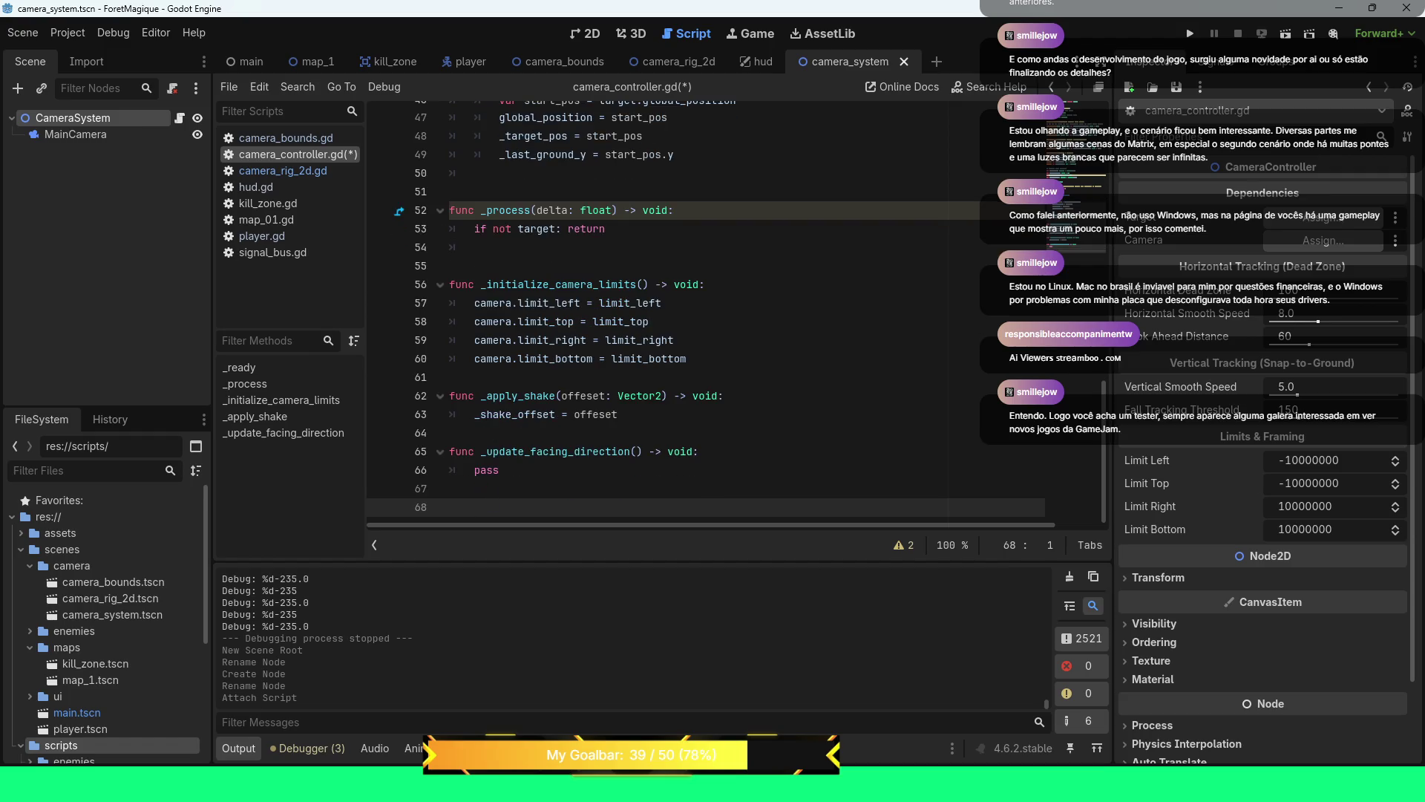
pyautogui.write('func ')
pyautogui.write('_')
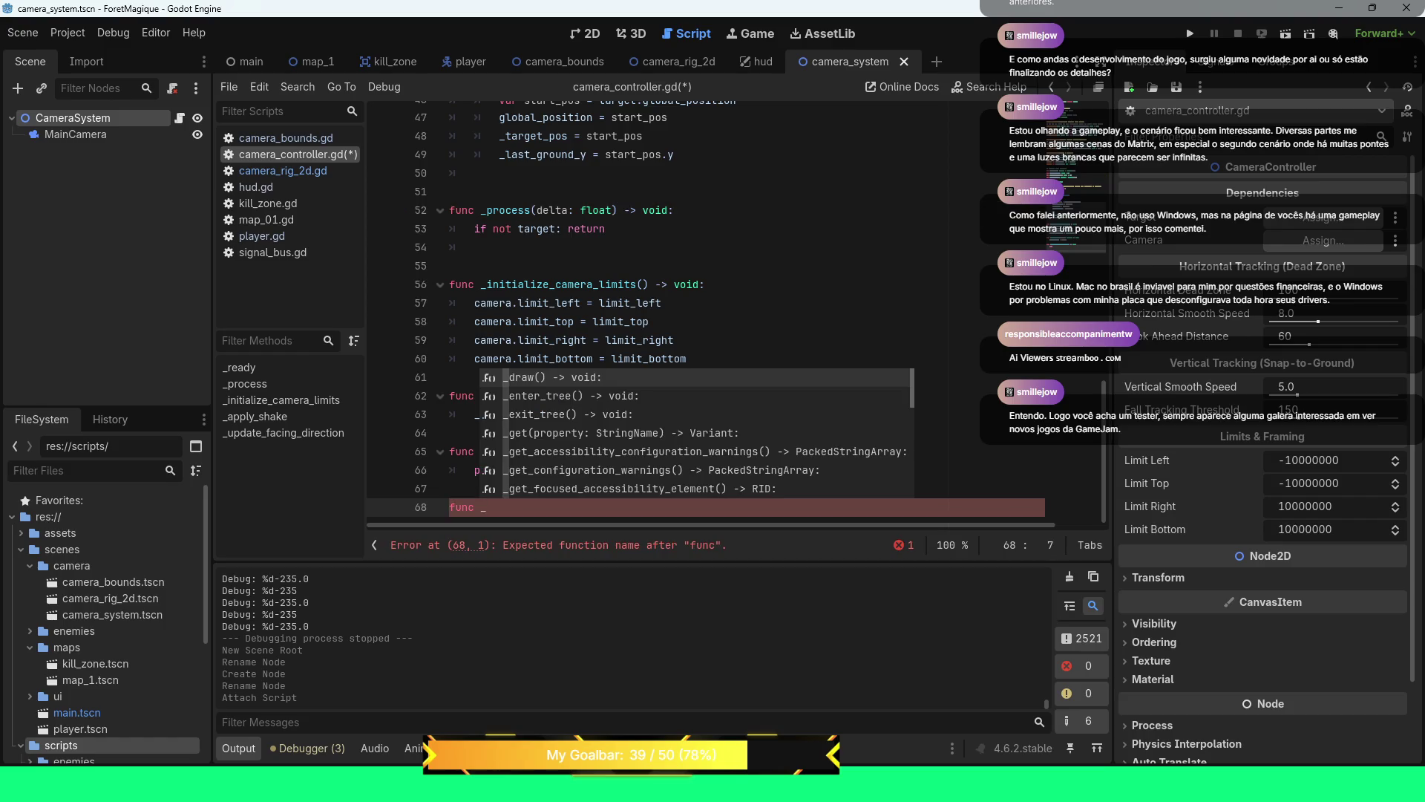
pyautogui.write('calcula')
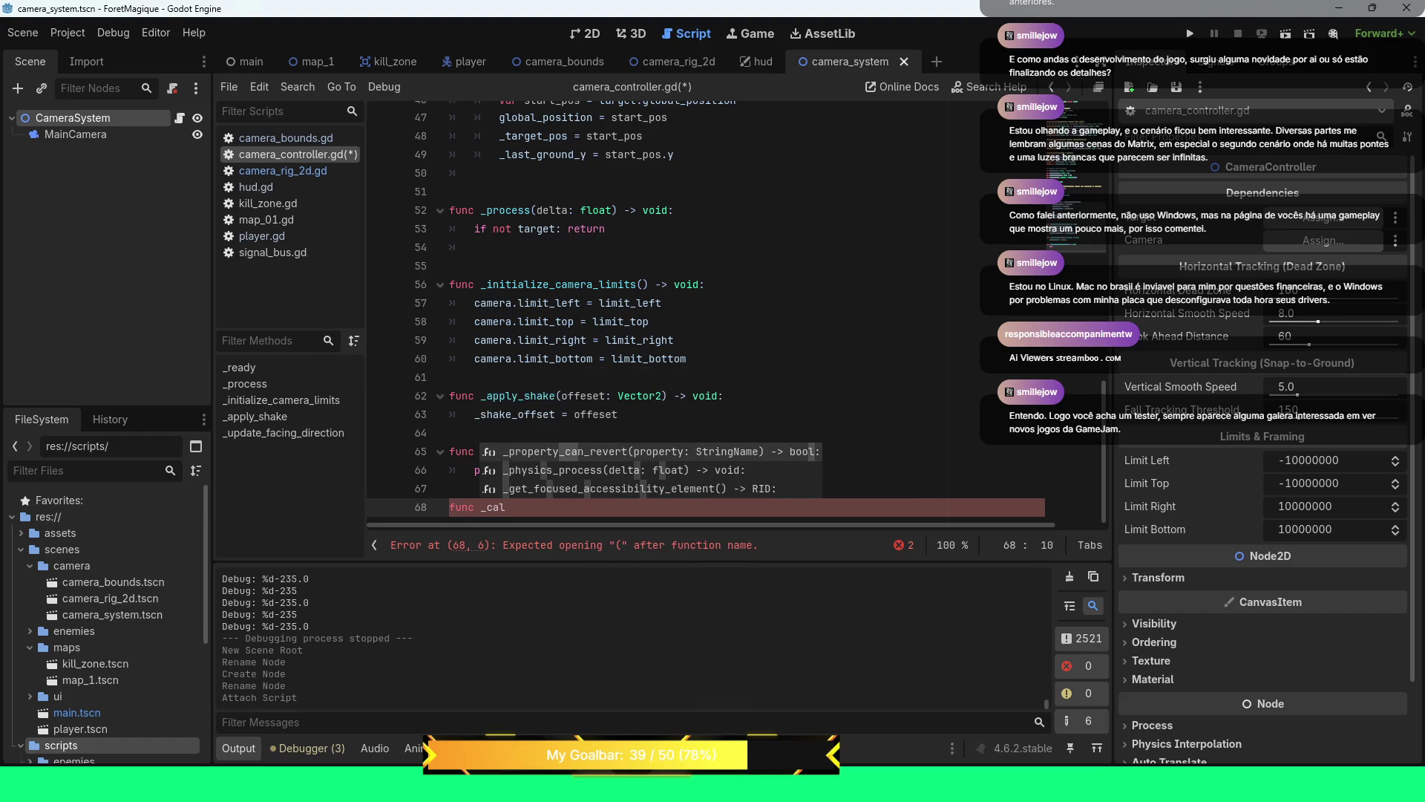
pyautogui.write('te_horizontal_target() -> void:')
pyautogui.press('Return')
pyautogui.write('pass')
pyautogui.press('Up')
pyautogui.press('Up')
pyautogui.press('Up')
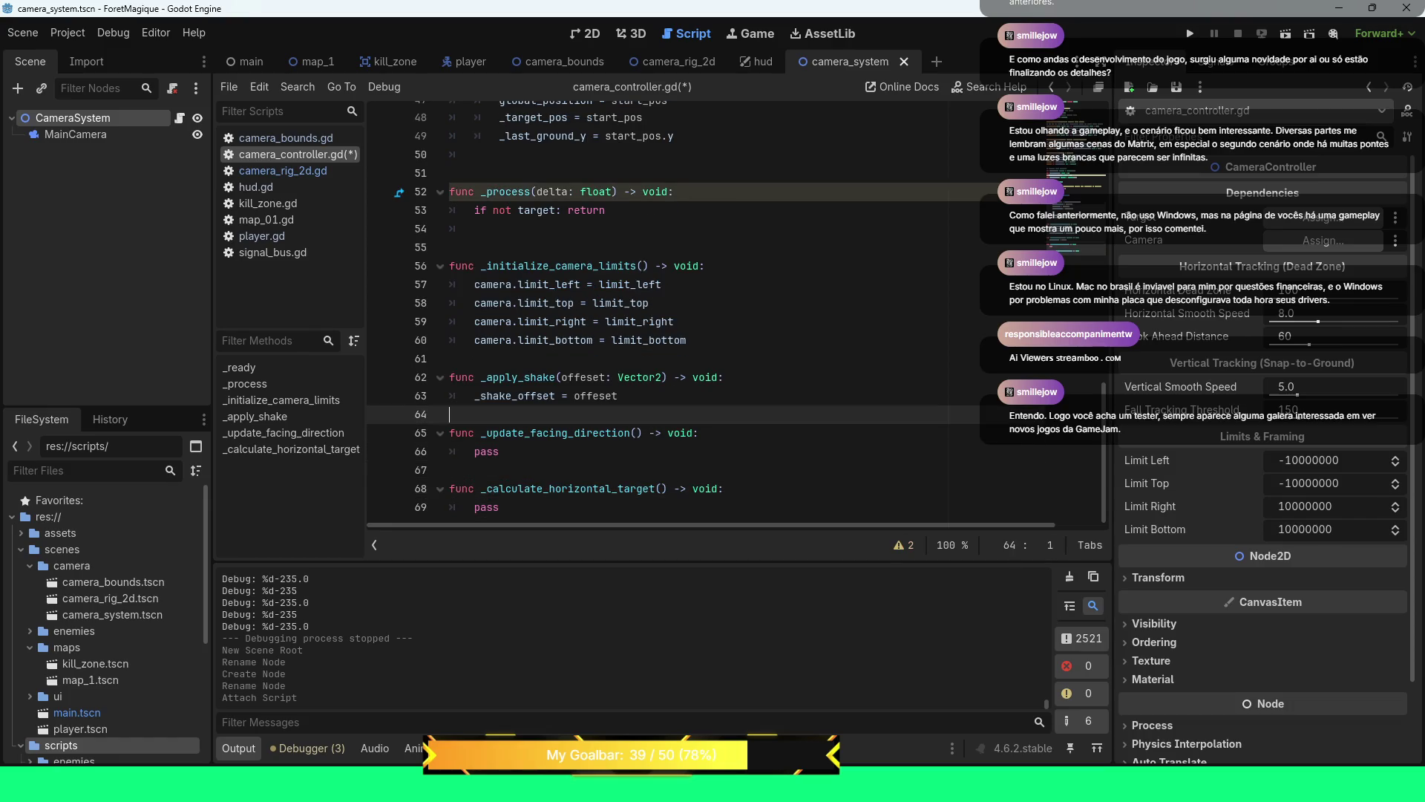
# Below the if not target: return guard, call _update_facing_direction() then _calculate_horizontal_target().
pyautogui.click(498, 377)
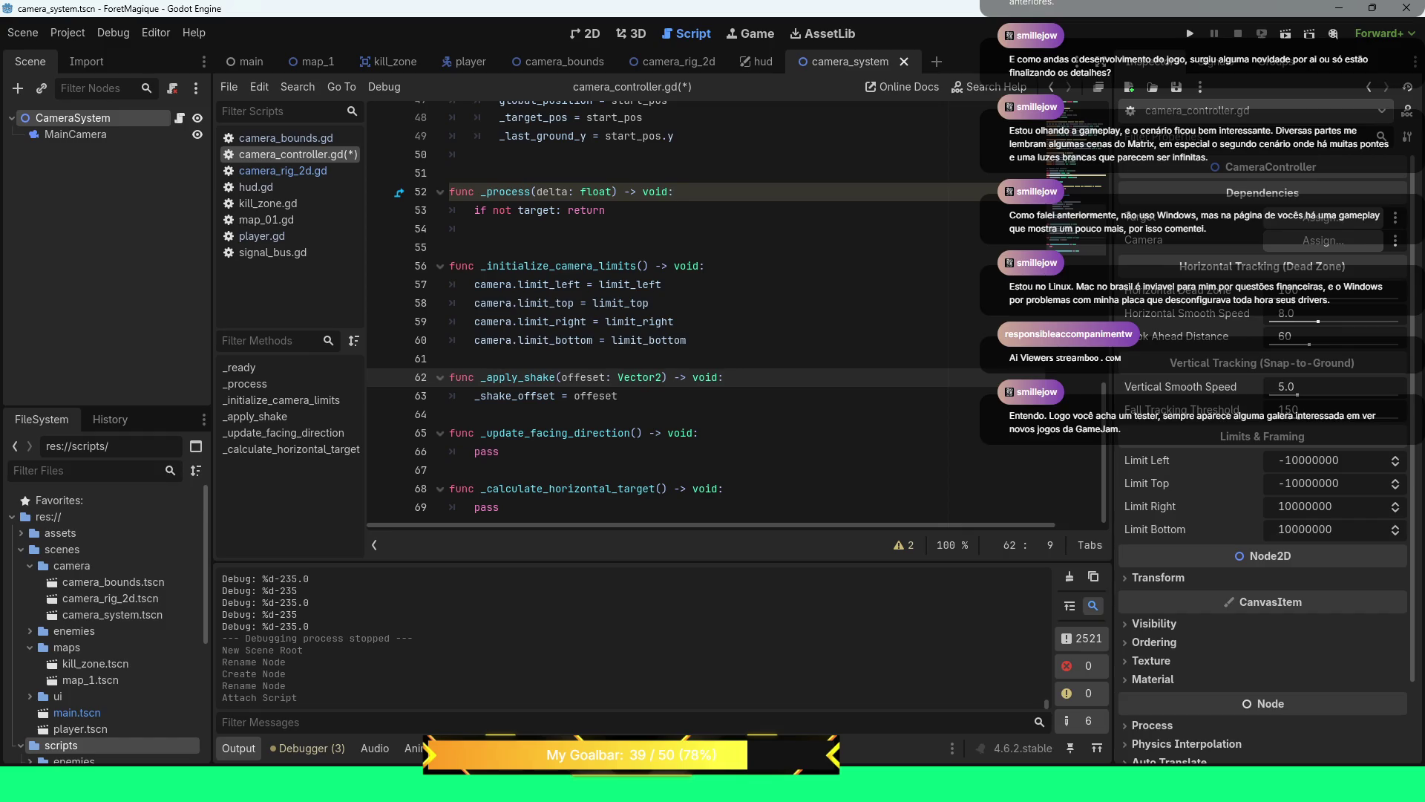
pyautogui.press('Up')
pyautogui.press('Up')
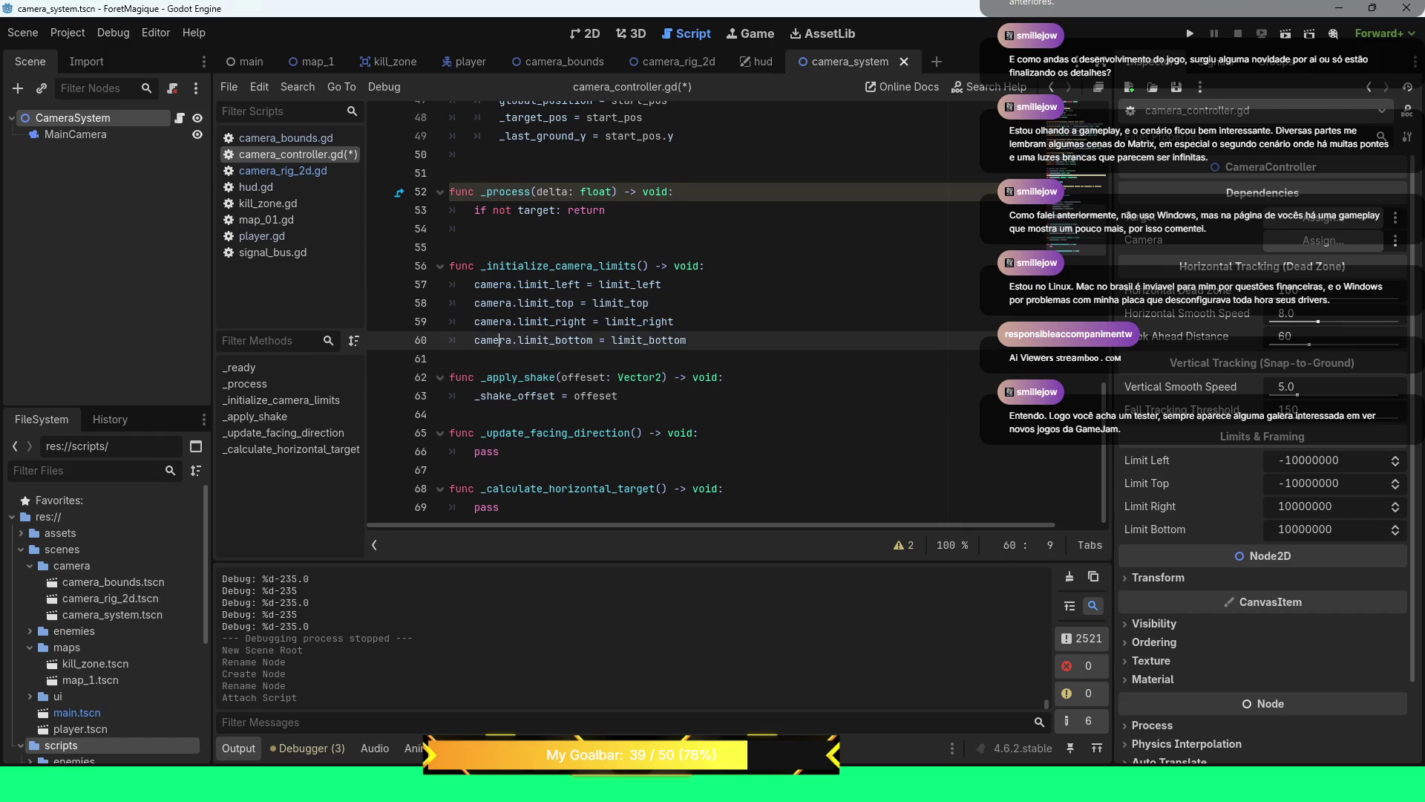
pyautogui.press('Up')
pyautogui.press('Up')
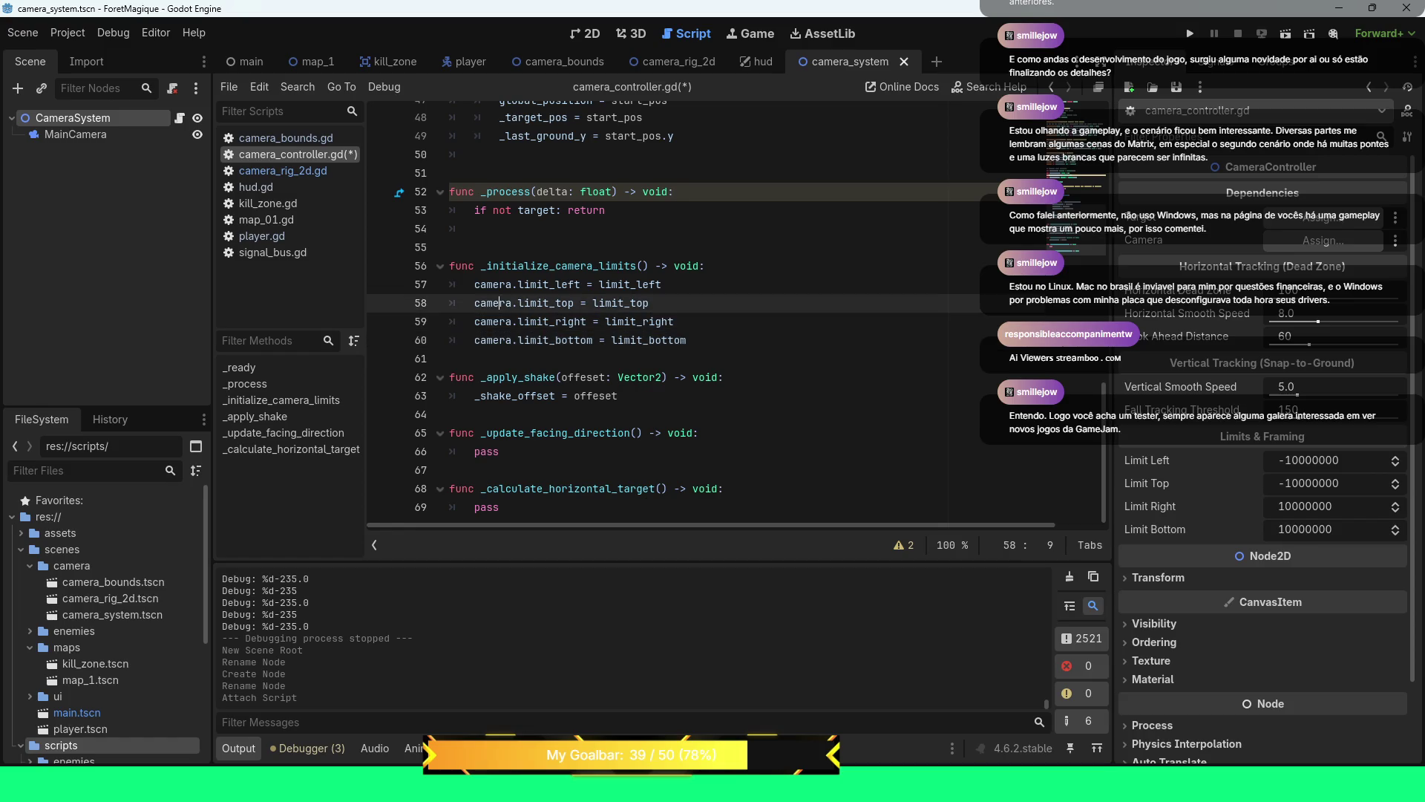
pyautogui.press('Up')
pyautogui.press('Up')
pyautogui.press('Up')
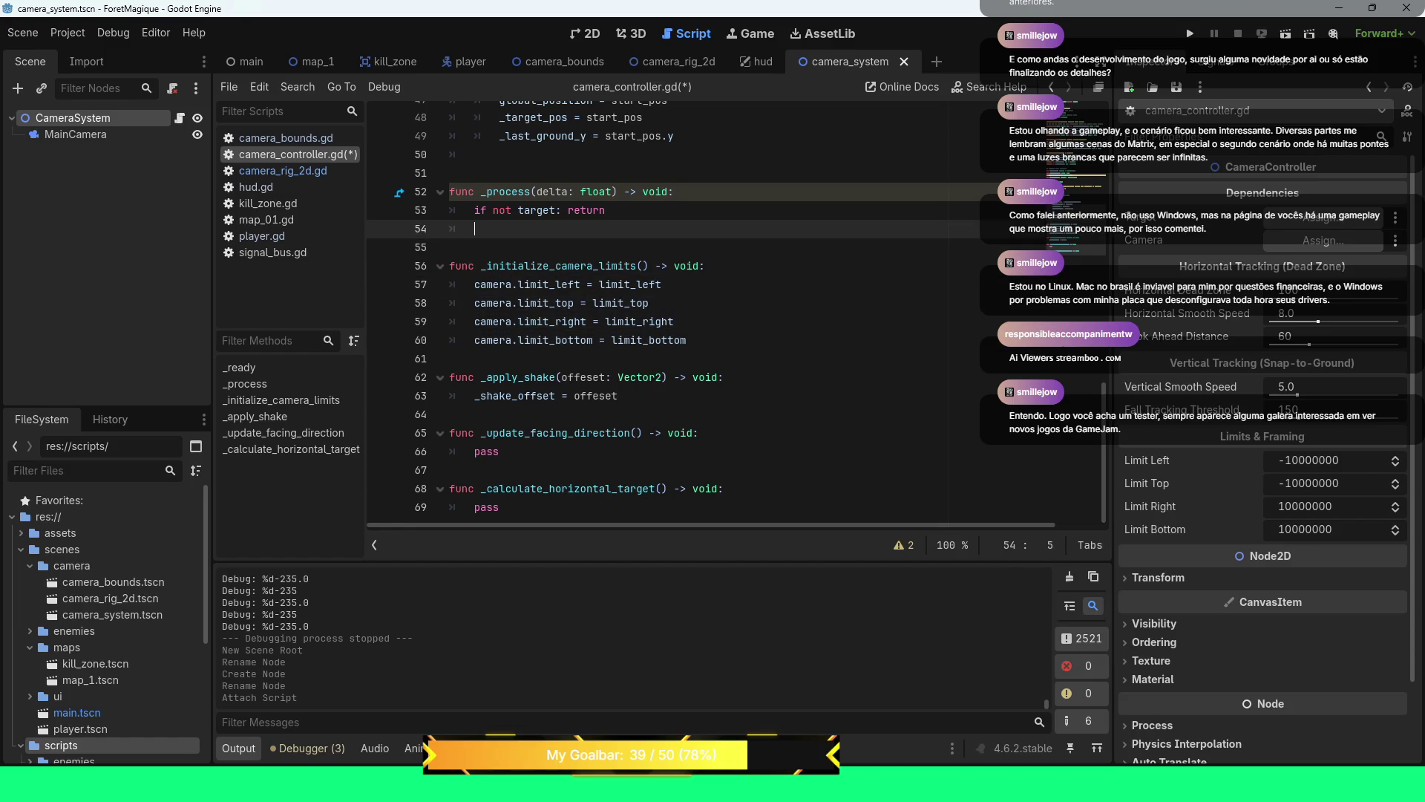
pyautogui.click(518, 210)
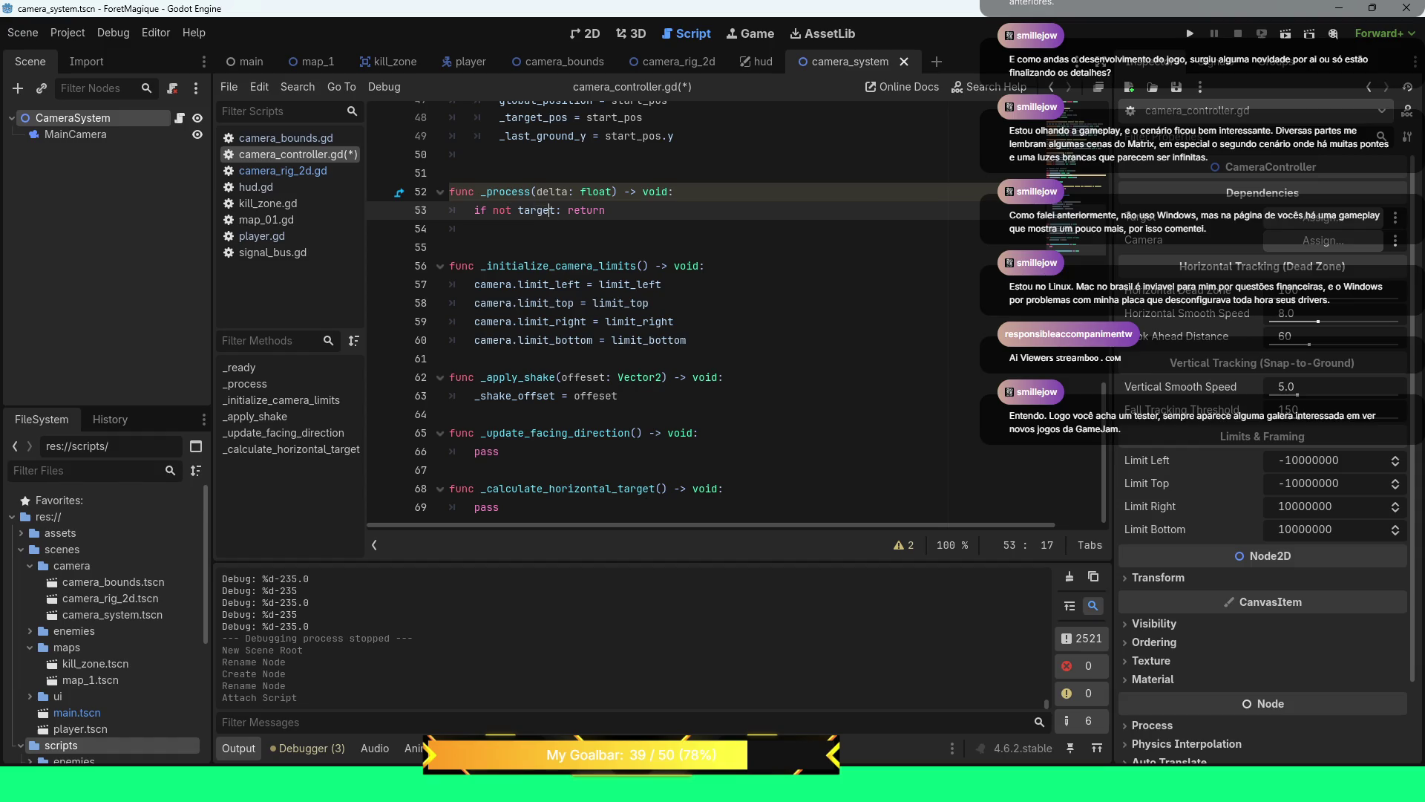
pyautogui.press('End')
pyautogui.press('Return')
pyautogui.press('Return')
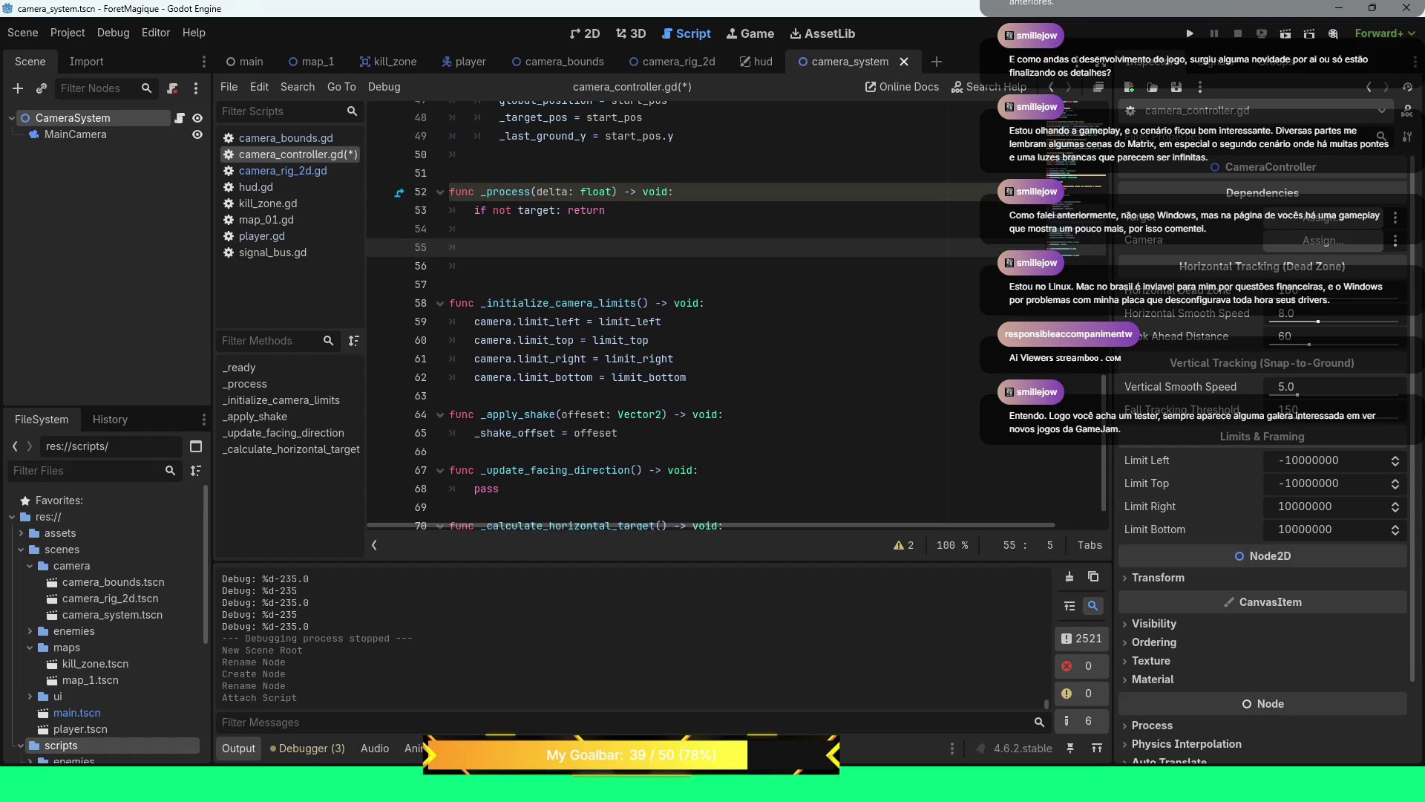
pyautogui.write('_update')
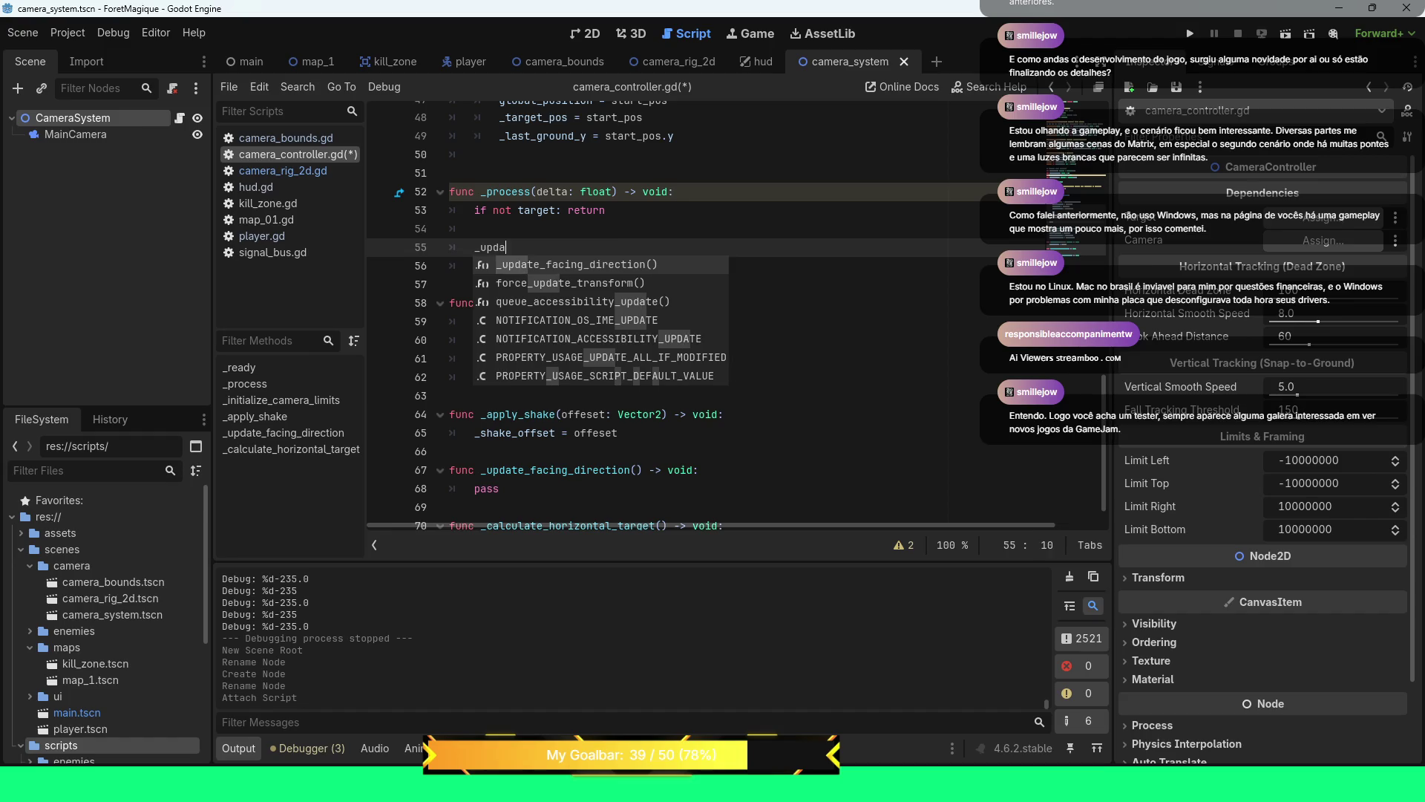
pyautogui.press('Return')
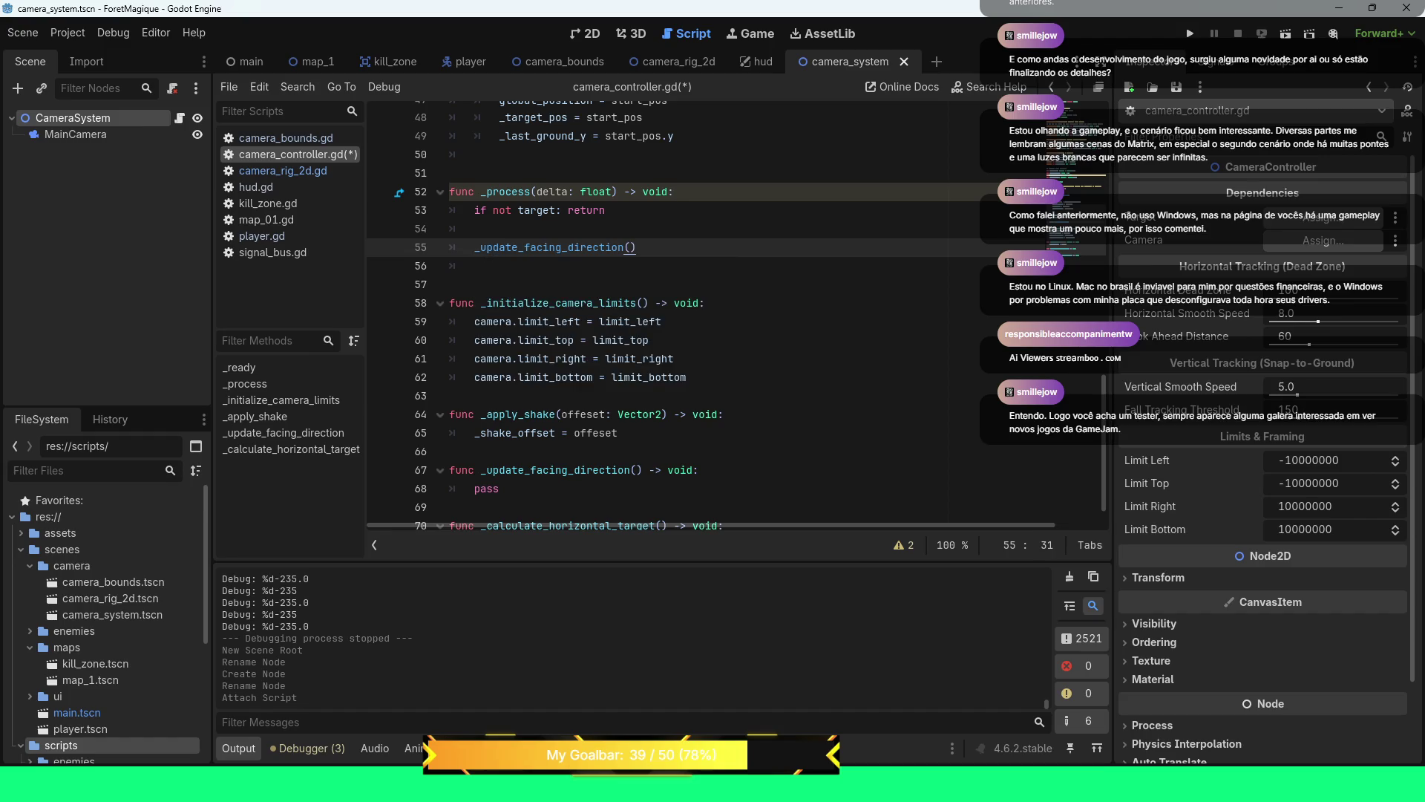
pyautogui.press('Return')
pyautogui.write('_')
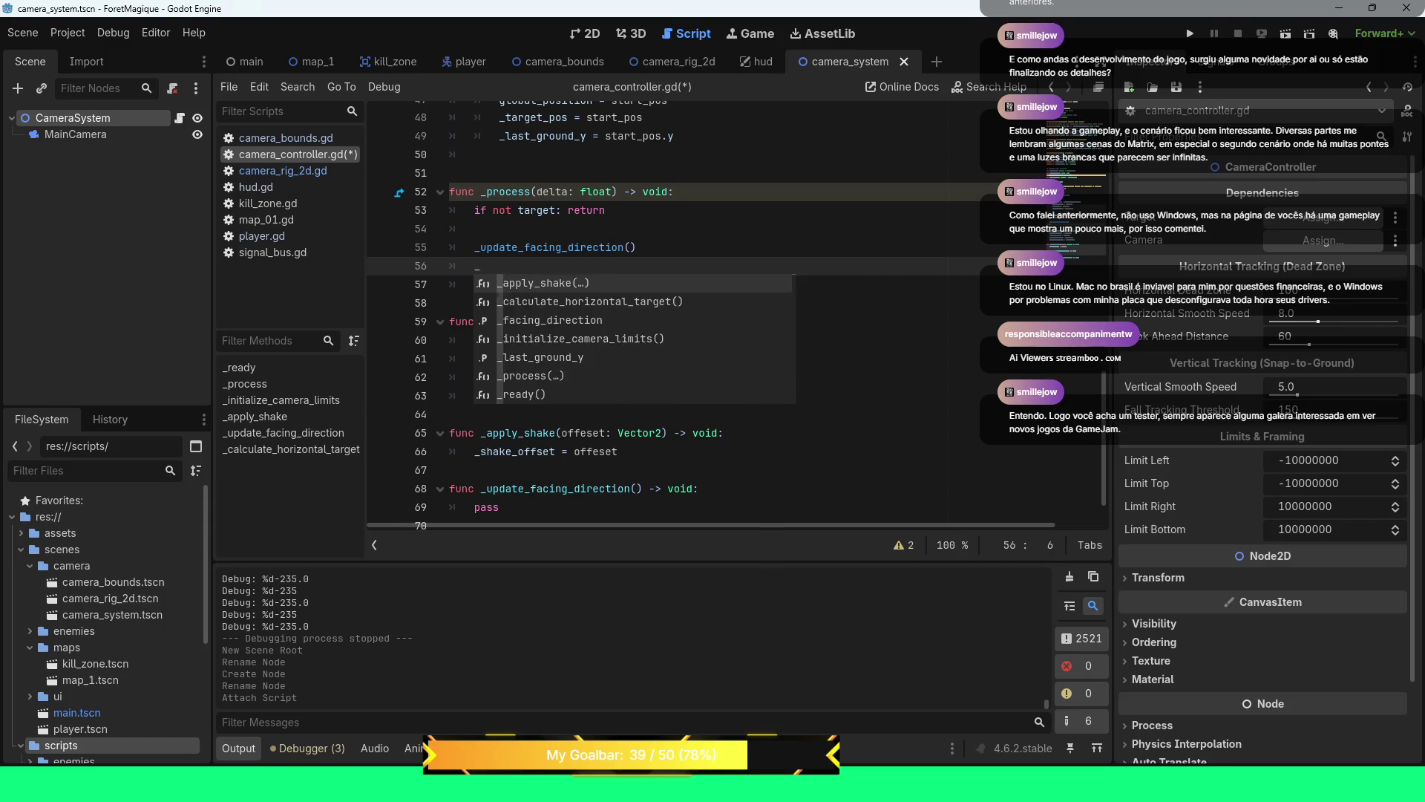
pyautogui.write('up')
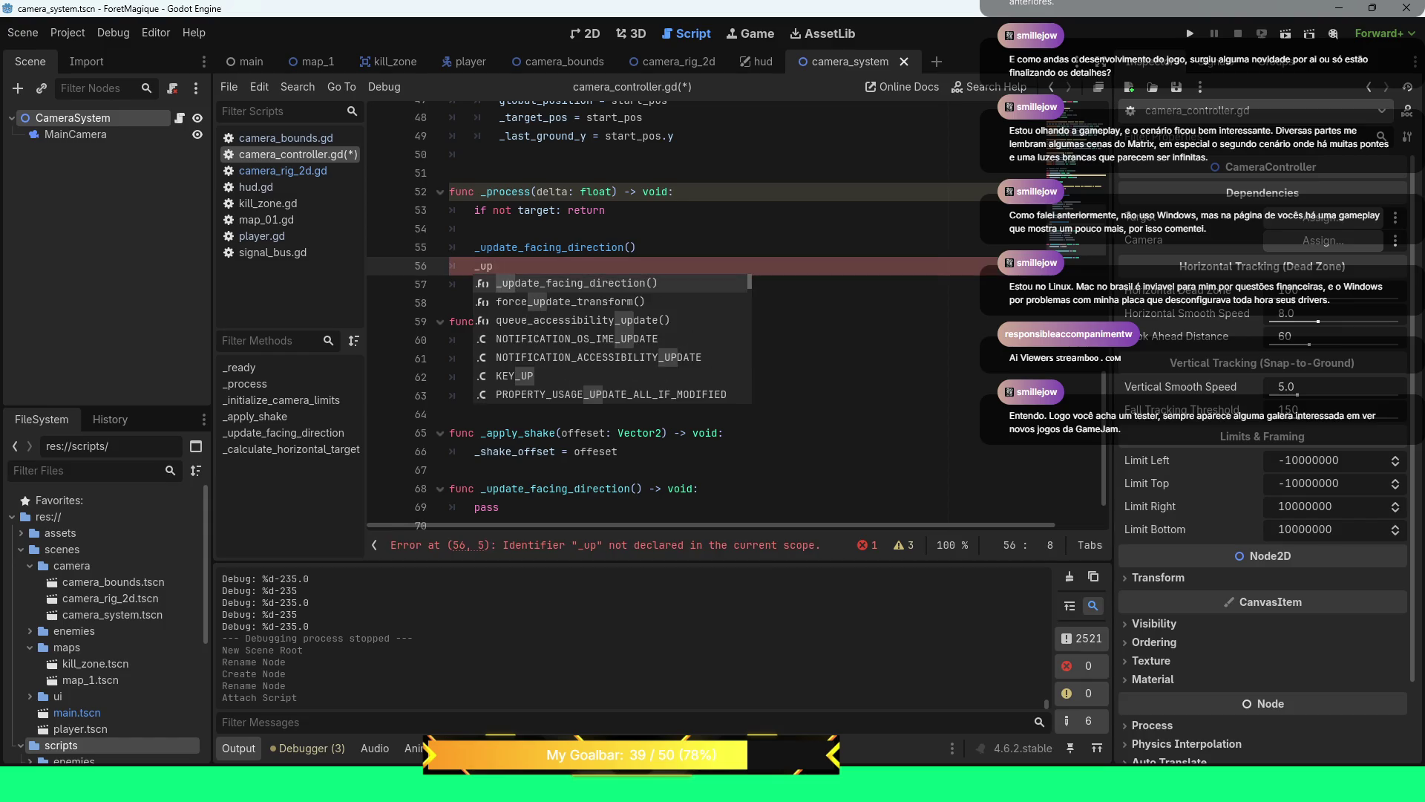
pyautogui.press('BackSpace')
pyautogui.press('BackSpace')
pyautogui.write('ca')
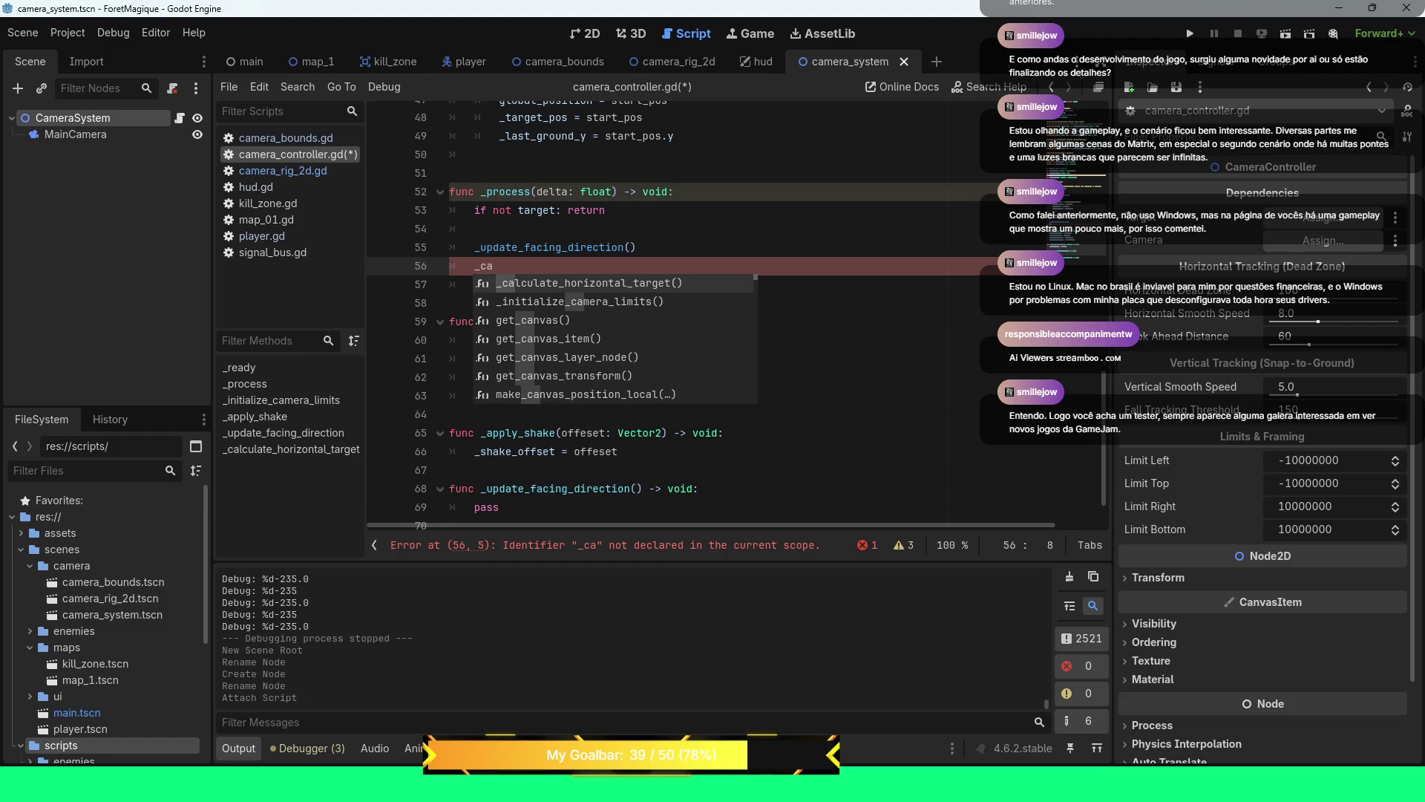
pyautogui.press('Return')
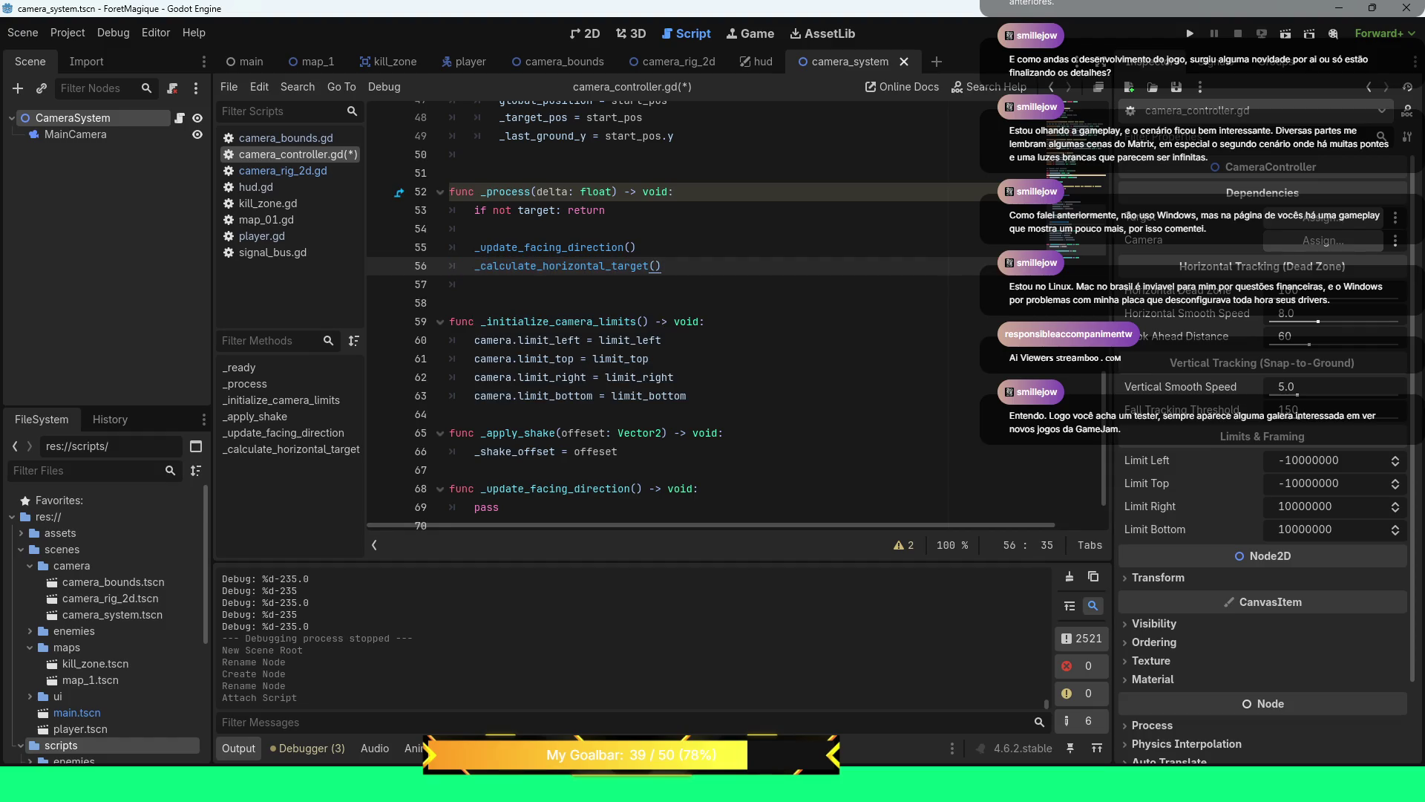